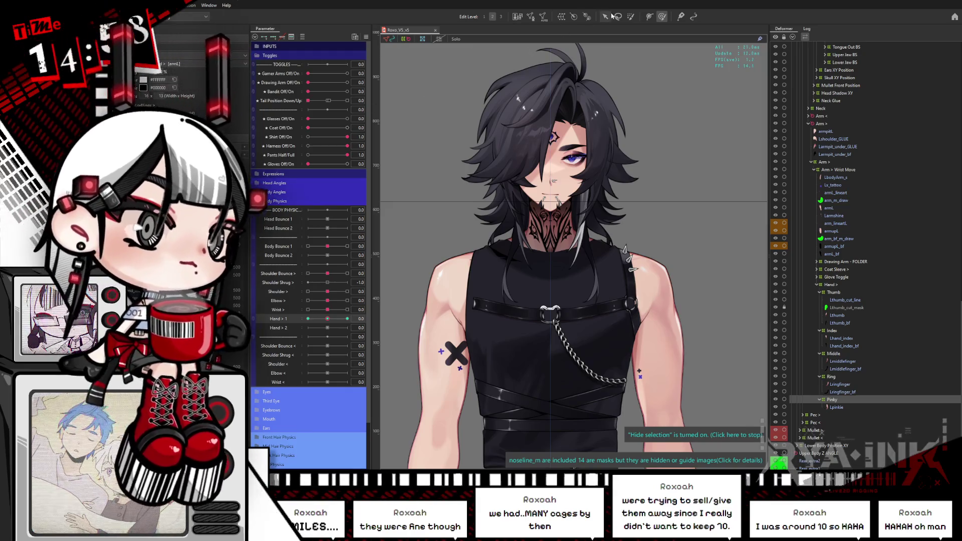
Centre and zoom the canvas on the model's left hand with the Arrow tool active
{"action": "left_click_drag", "start_coordinate": [606, 317], "coordinate": [601, 230]}
{"action": "scroll", "coordinate": [601, 230], "scroll_direction": "down", "scroll_amount": 10}
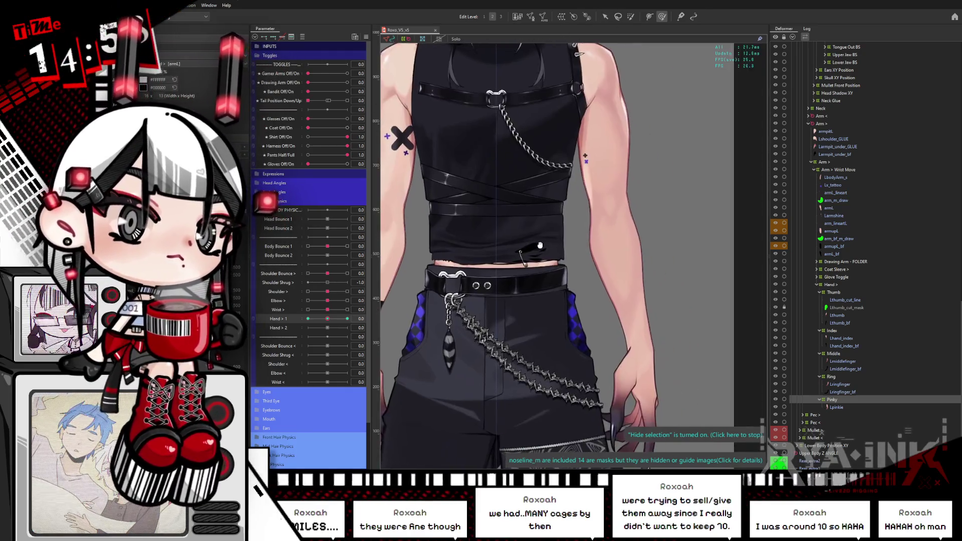
{"action": "scroll", "coordinate": [585, 258], "scroll_direction": "up", "scroll_amount": 3}
{"action": "scroll", "coordinate": [585, 258], "scroll_direction": "up", "scroll_amount": 4}
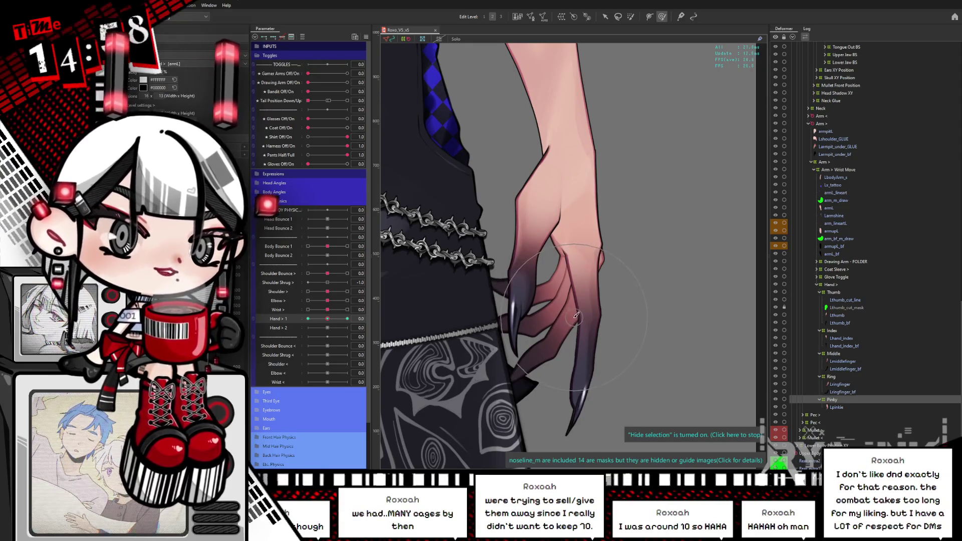
{"action": "left_click", "coordinate": [607, 20]}
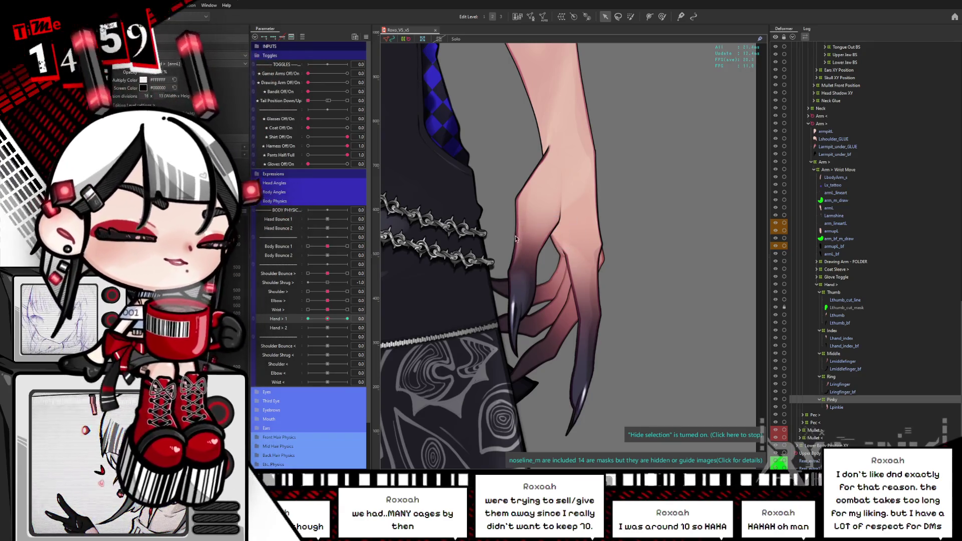
Create a Thumb warp deformer from the thumb group, nest it in the Thumb folder, and check its contents
{"action": "left_click", "coordinate": [516, 269]}
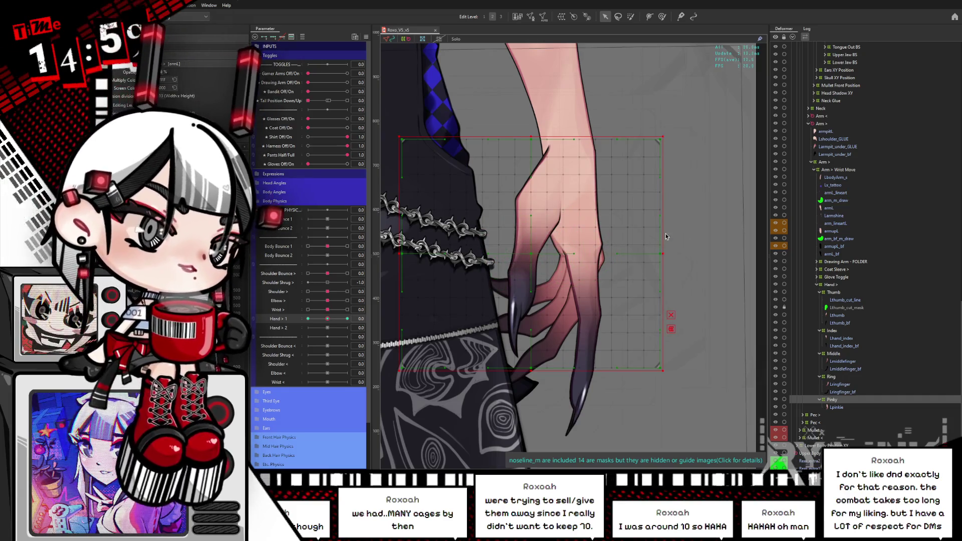
{"action": "left_click_drag", "start_coordinate": [637, 270], "coordinate": [669, 239]}
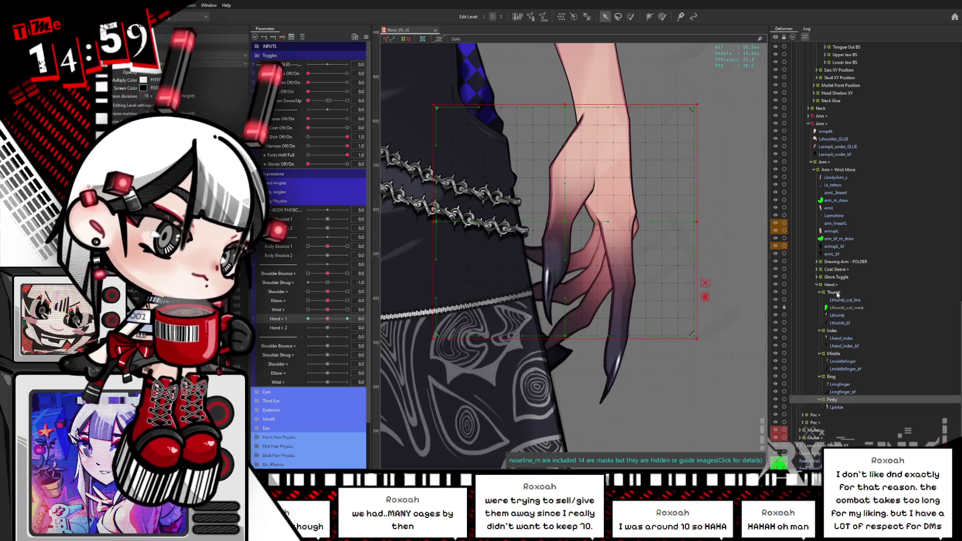
{"action": "left_click", "coordinate": [833, 293]}
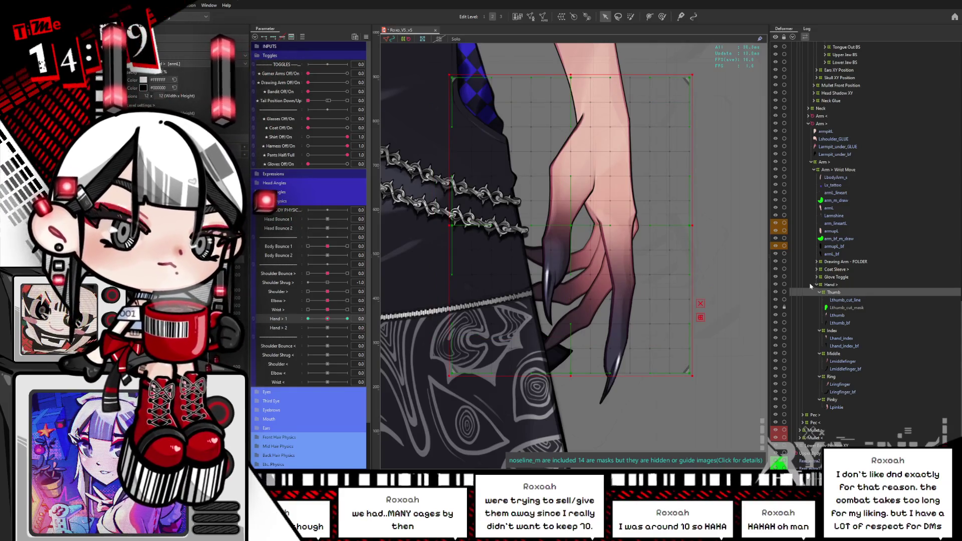
{"action": "key", "text": "ctrl+v"}
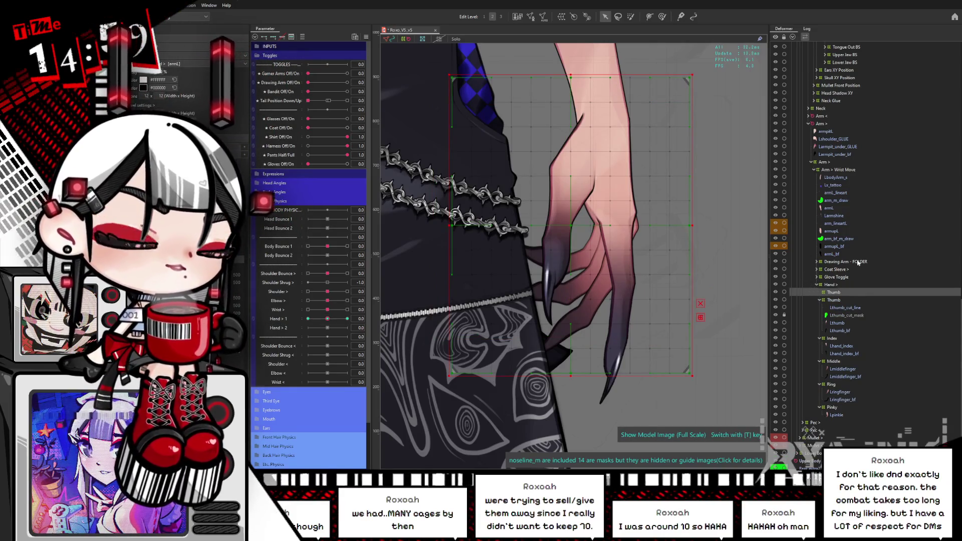
{"action": "left_click_drag", "start_coordinate": [830, 295], "coordinate": [830, 296]}
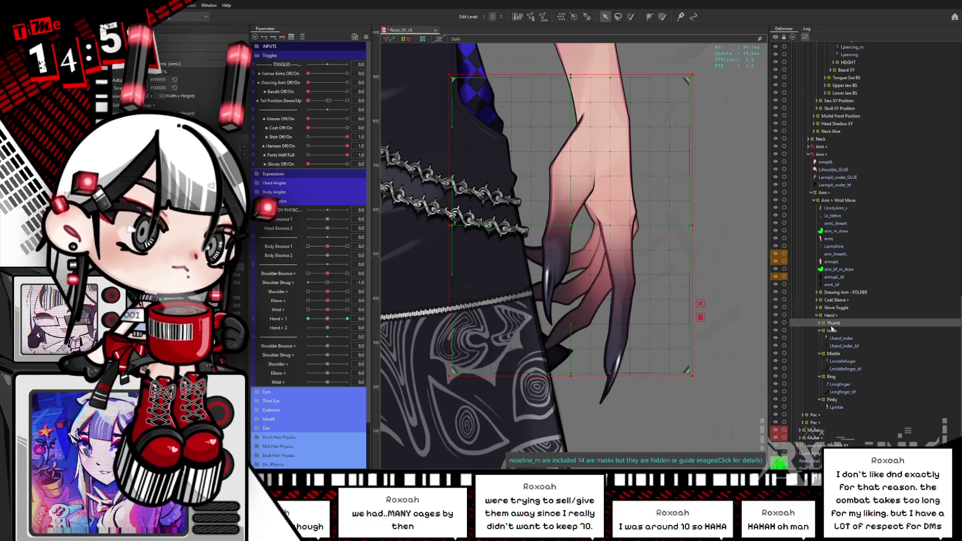
{"action": "left_click", "coordinate": [820, 323]}
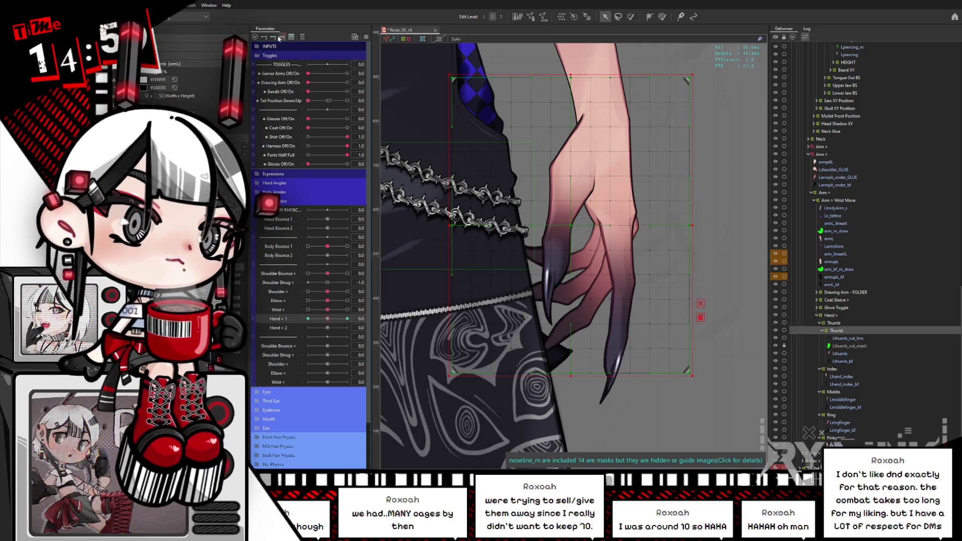
{"action": "left_click", "coordinate": [707, 290]}
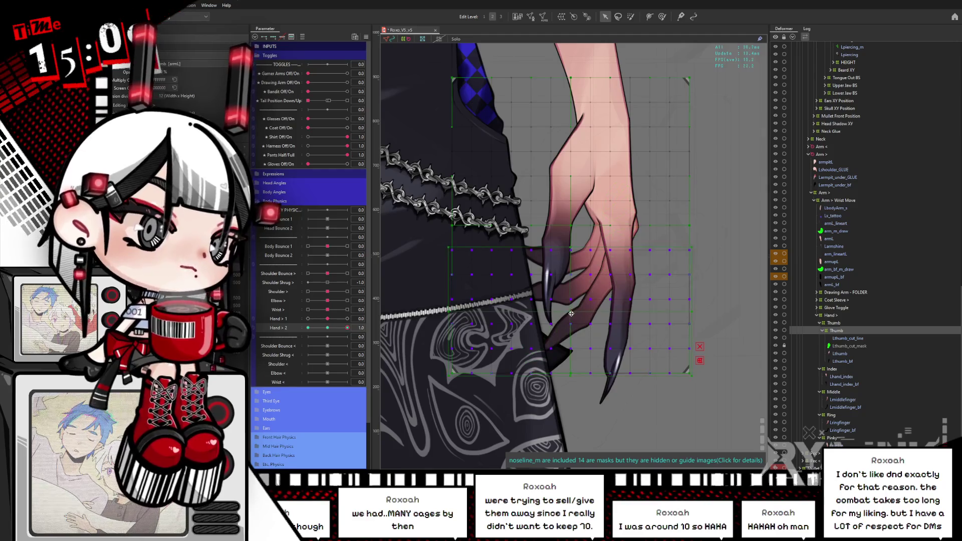
Rotate the Thumb deformer counterclockwise on one key and about 25° clockwise at Hand > 2's -1 key
{"action": "left_click", "coordinate": [565, 310]}
{"action": "left_click", "coordinate": [516, 254]}
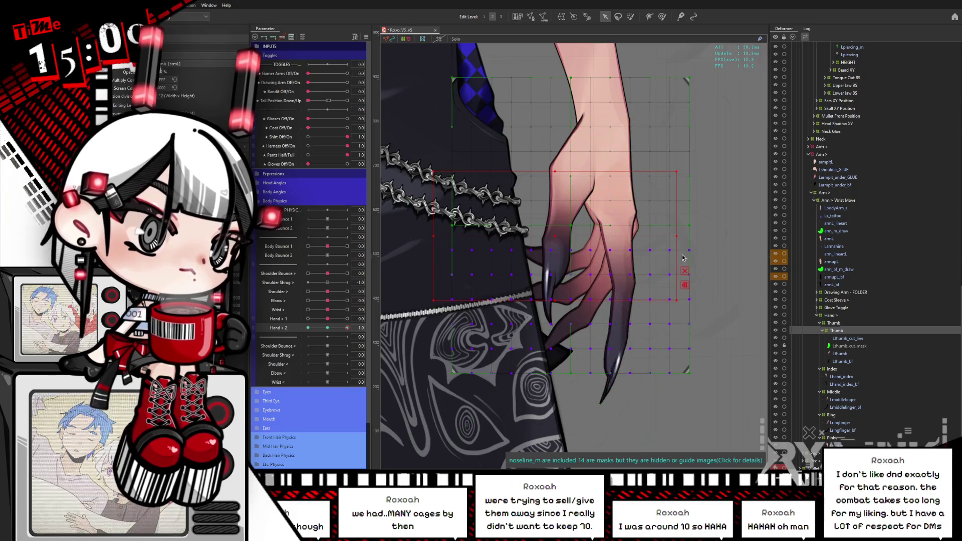
{"action": "left_click_drag", "start_coordinate": [681, 238], "coordinate": [681, 173]}
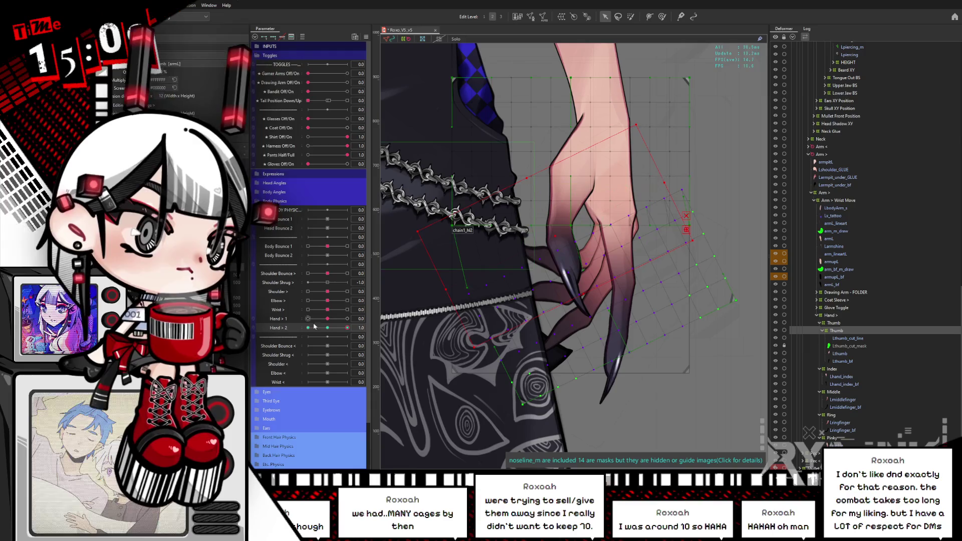
{"action": "left_click", "coordinate": [307, 327]}
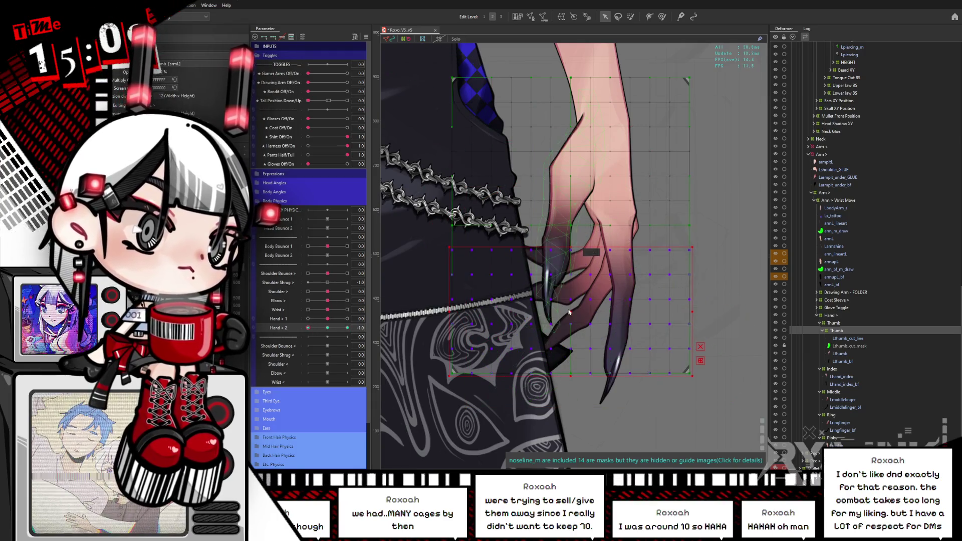
{"action": "left_click", "coordinate": [553, 237]}
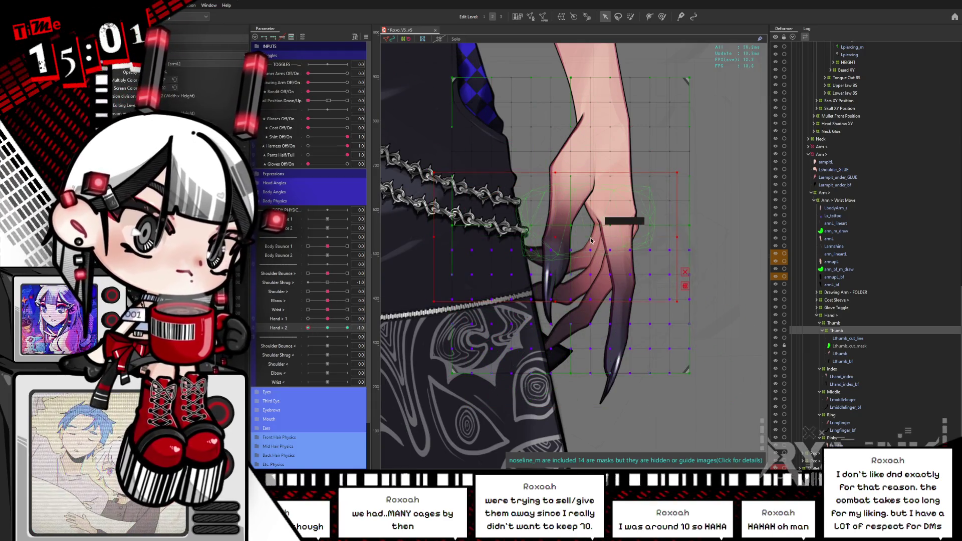
{"action": "left_click_drag", "start_coordinate": [683, 237], "coordinate": [670, 291]}
Check Hand > 1 at -1, reset both Hand parameters to 0, and select the Index group
{"action": "mouse_move", "coordinate": [328, 320]}
{"action": "left_mouse_down"}
{"action": "mouse_move", "coordinate": [296, 324]}
{"action": "mouse_move", "coordinate": [360, 318]}
{"action": "mouse_move", "coordinate": [332, 336]}
{"action": "left_mouse_up"}
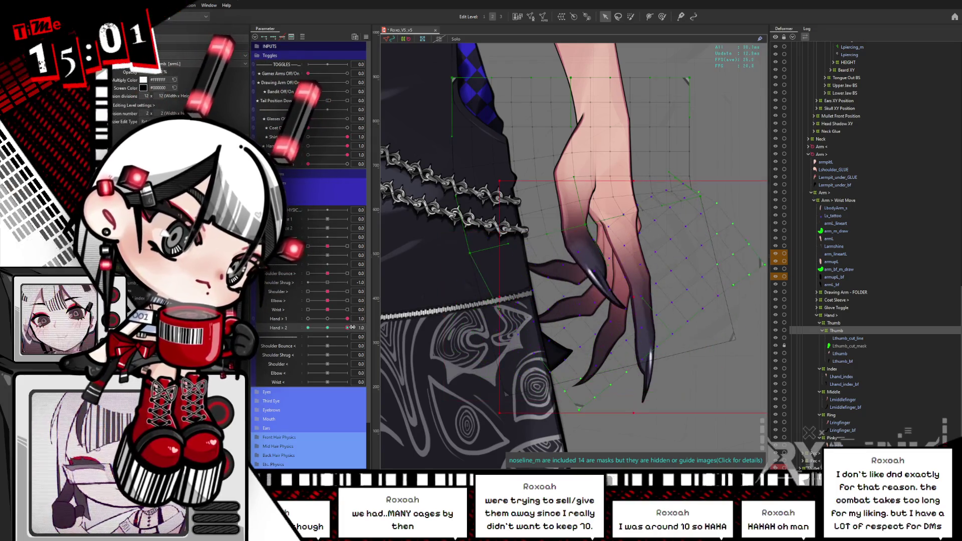
{"action": "left_click", "coordinate": [334, 322]}
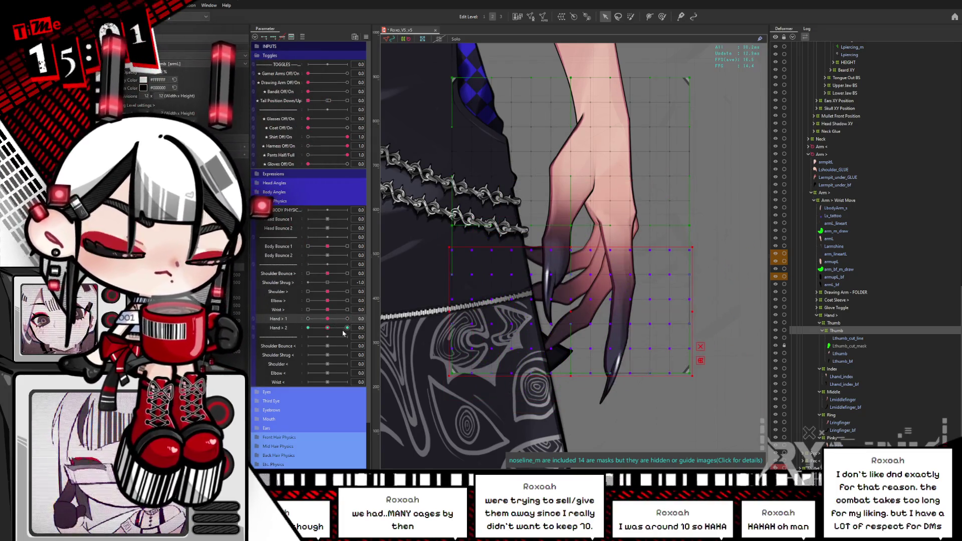
{"action": "left_click", "coordinate": [841, 370]}
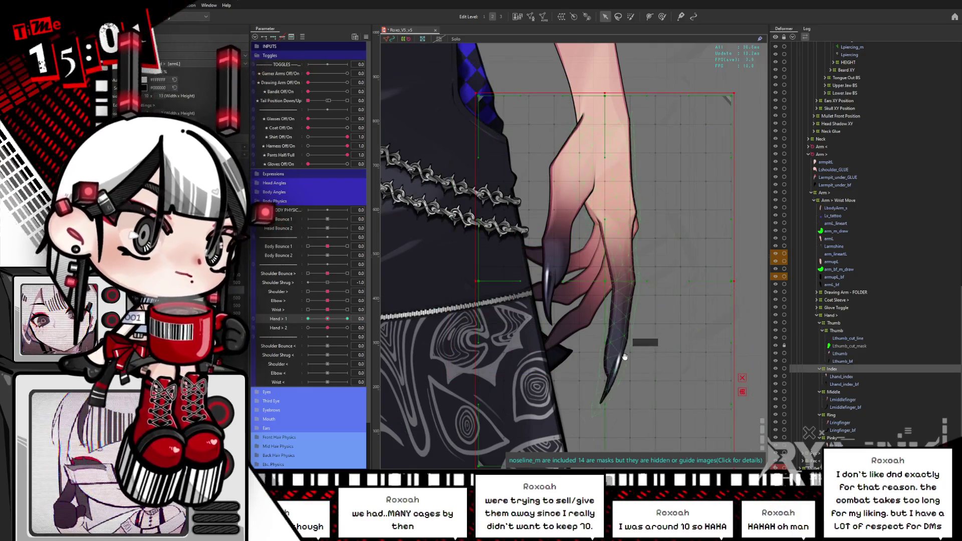
Create the Index warp deformer, nest the index-finger layers in it, and set Hand > 2 to -1
{"action": "left_click", "coordinate": [833, 376]}
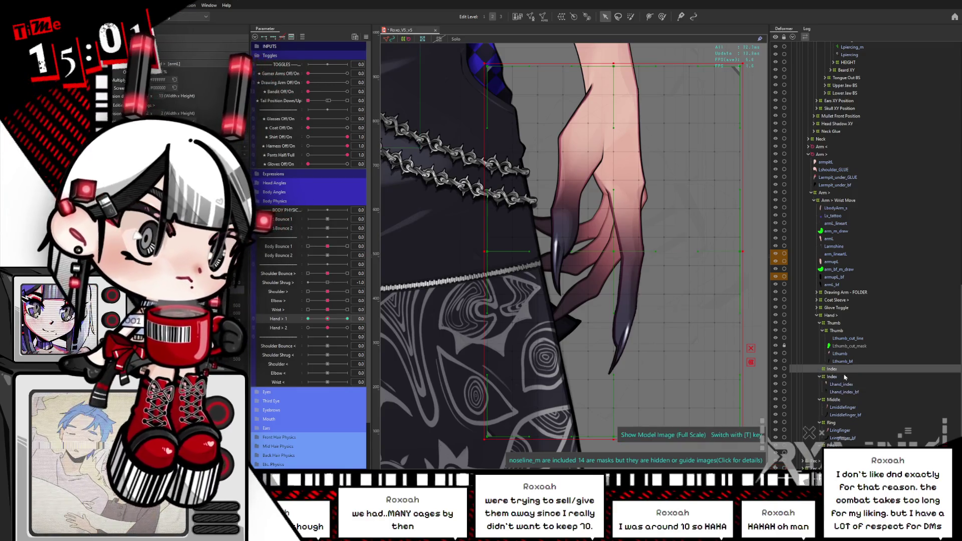
{"action": "left_click", "coordinate": [278, 321]}
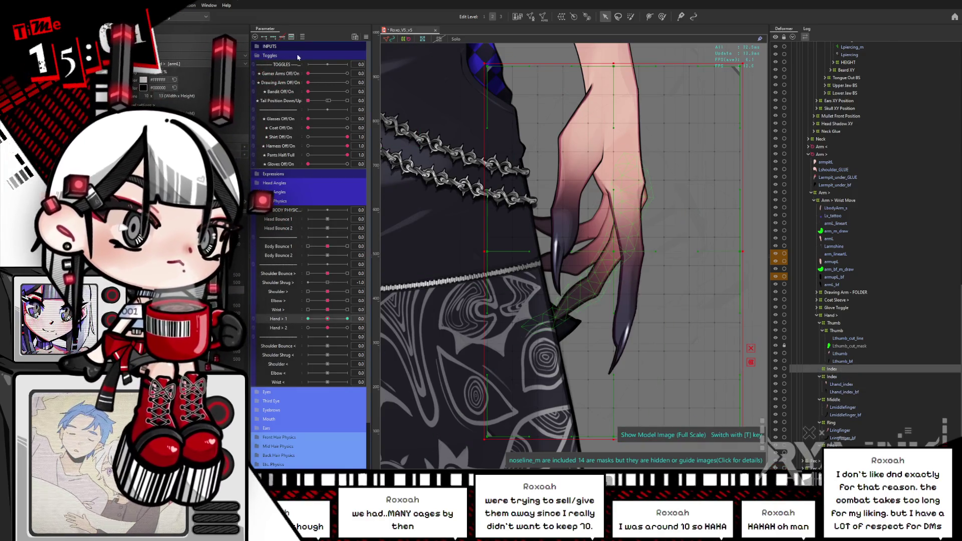
{"action": "left_click", "coordinate": [280, 328]}
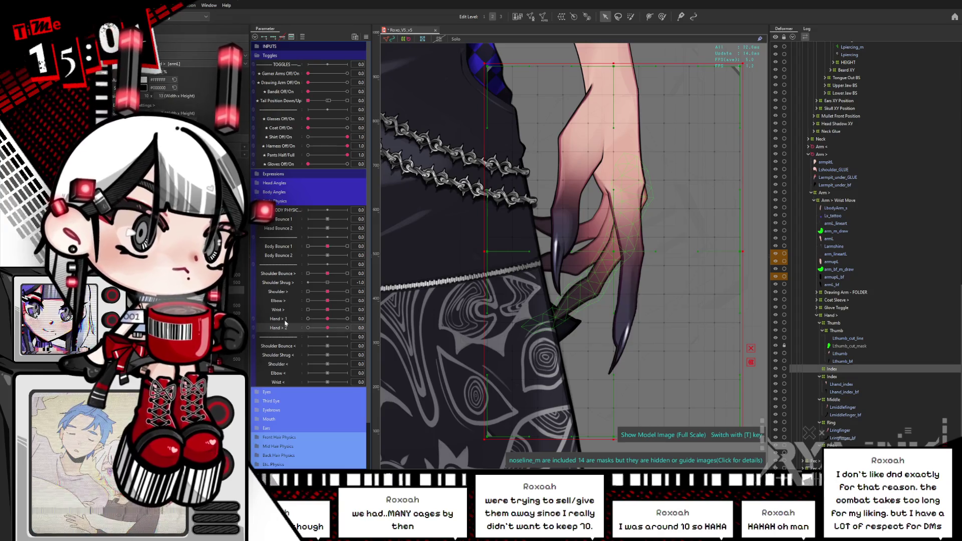
{"action": "left_click", "coordinate": [840, 385]}
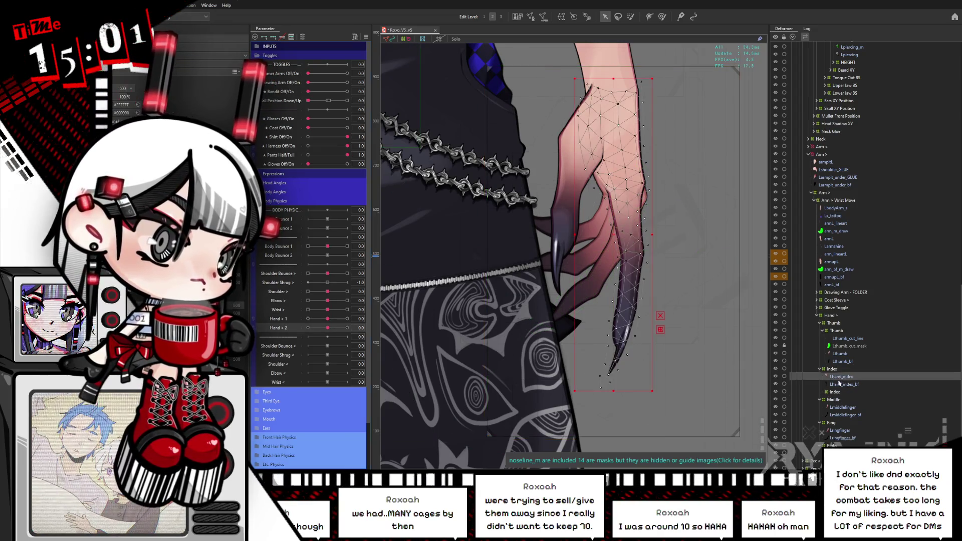
{"action": "left_click_drag", "start_coordinate": [836, 386], "coordinate": [844, 391]}
{"action": "left_click", "coordinate": [835, 377]}
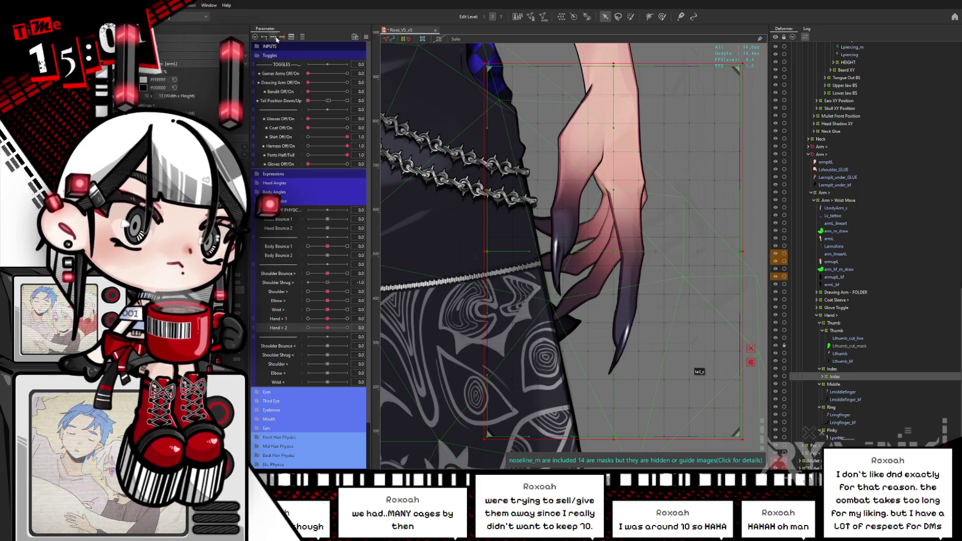
{"action": "left_click_drag", "start_coordinate": [327, 328], "coordinate": [307, 327]}
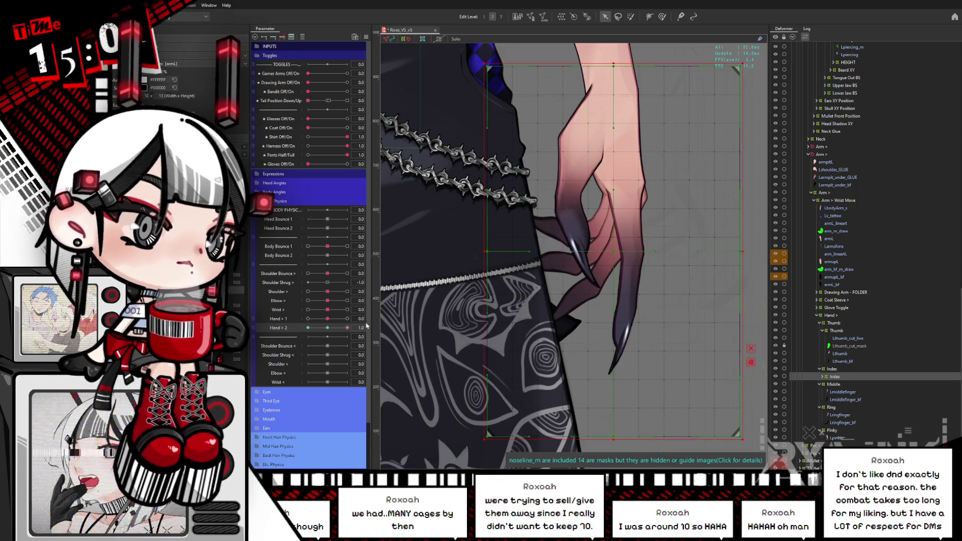
{"action": "left_click_drag", "start_coordinate": [587, 310], "coordinate": [564, 261]}
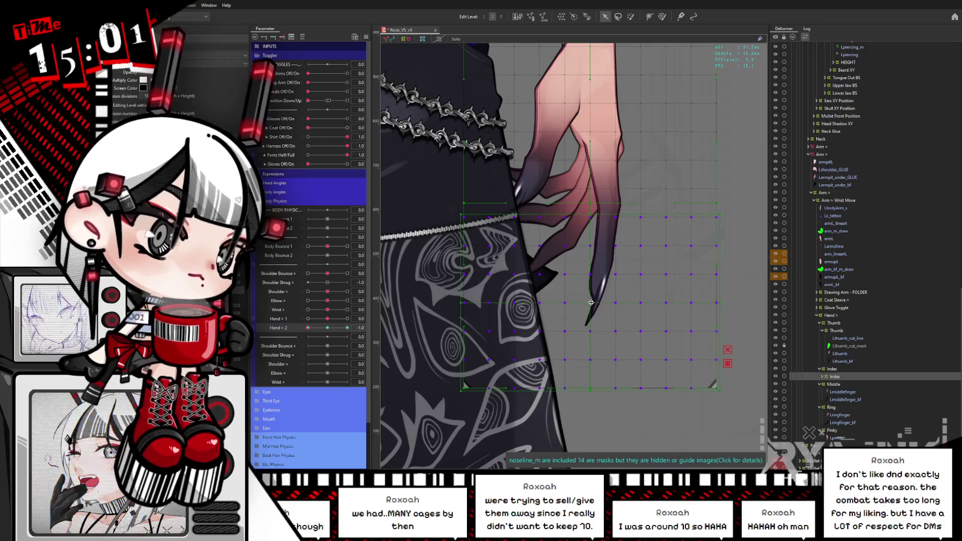
Move the Index deformer over the finger and rotate it into the Hand > 2 1.0 pose
{"action": "left_click_drag", "start_coordinate": [591, 302], "coordinate": [610, 202]}
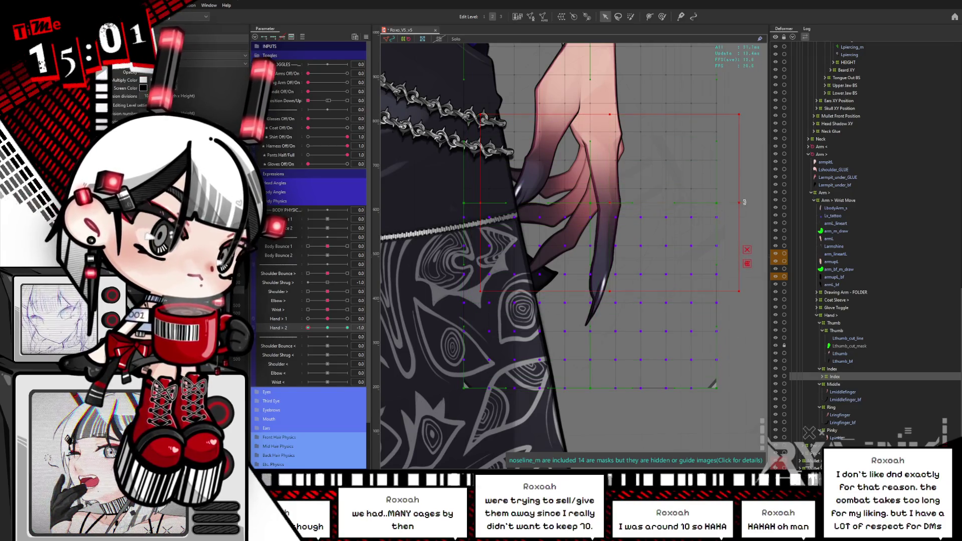
{"action": "left_click_drag", "start_coordinate": [744, 204], "coordinate": [722, 224]}
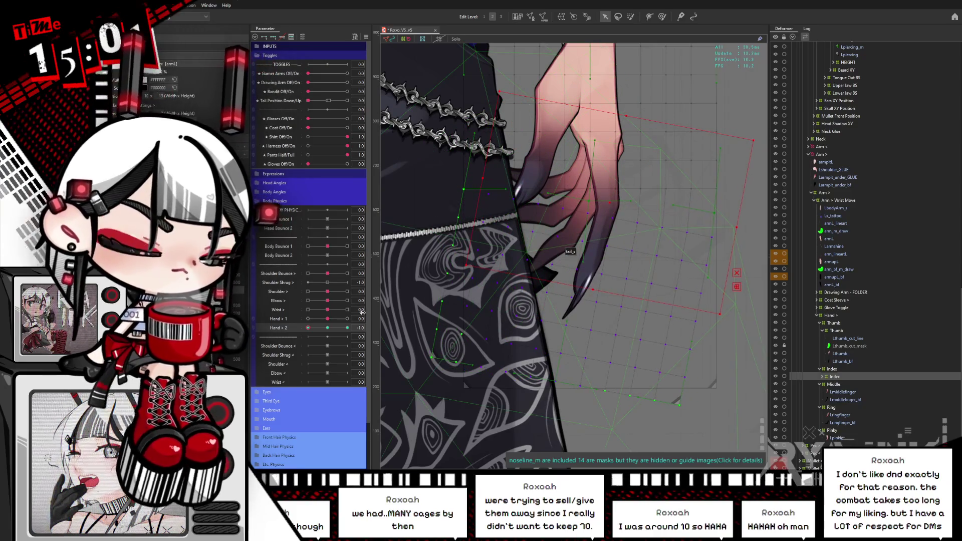
{"action": "mouse_move", "coordinate": [329, 331]}
{"action": "left_mouse_down"}
{"action": "mouse_move", "coordinate": [307, 327]}
{"action": "mouse_move", "coordinate": [347, 328]}
{"action": "mouse_move", "coordinate": [301, 328]}
{"action": "mouse_move", "coordinate": [347, 327]}
{"action": "left_mouse_up"}
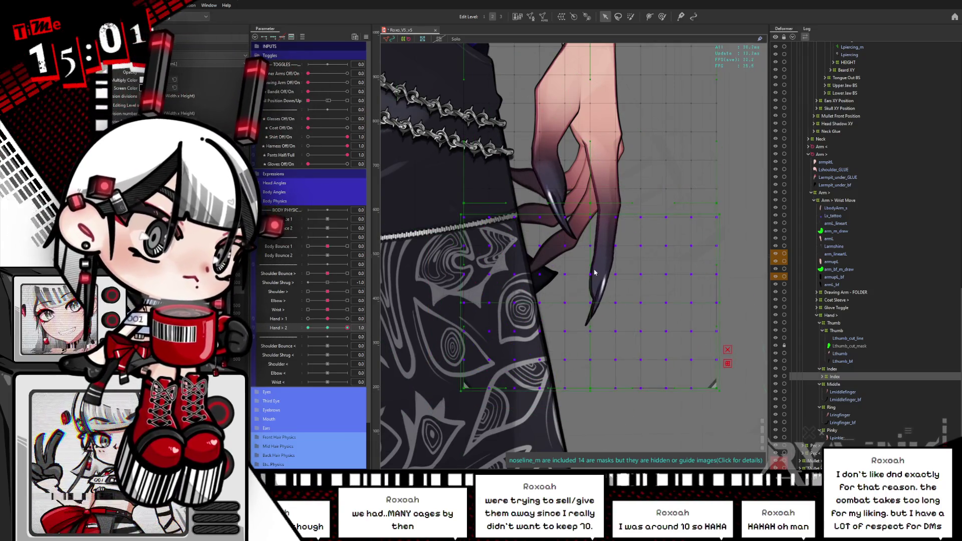
{"action": "left_click", "coordinate": [589, 289]}
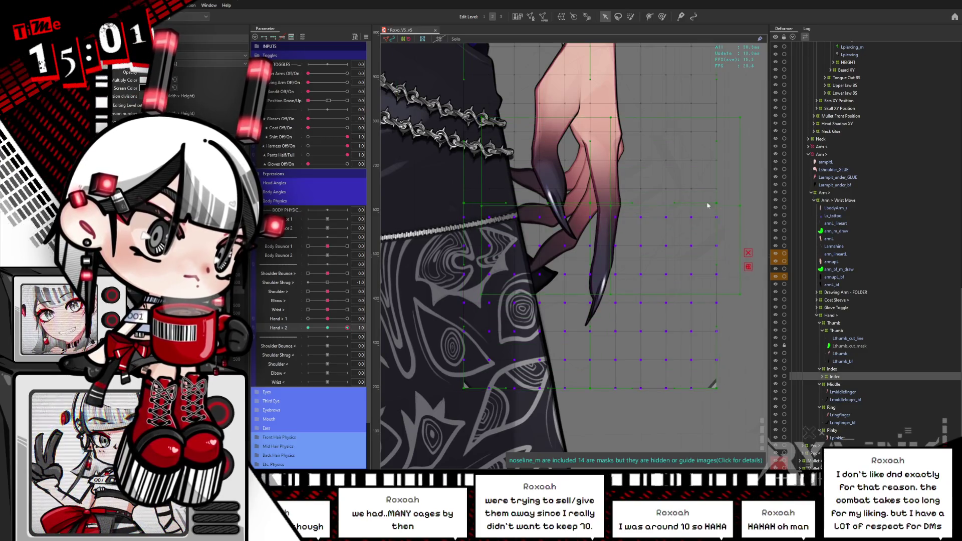
{"action": "left_click_drag", "start_coordinate": [743, 205], "coordinate": [747, 186]}
{"action": "mouse_move", "coordinate": [347, 327]}
{"action": "left_mouse_down"}
{"action": "mouse_move", "coordinate": [298, 332]}
{"action": "mouse_move", "coordinate": [374, 328]}
{"action": "left_mouse_up"}
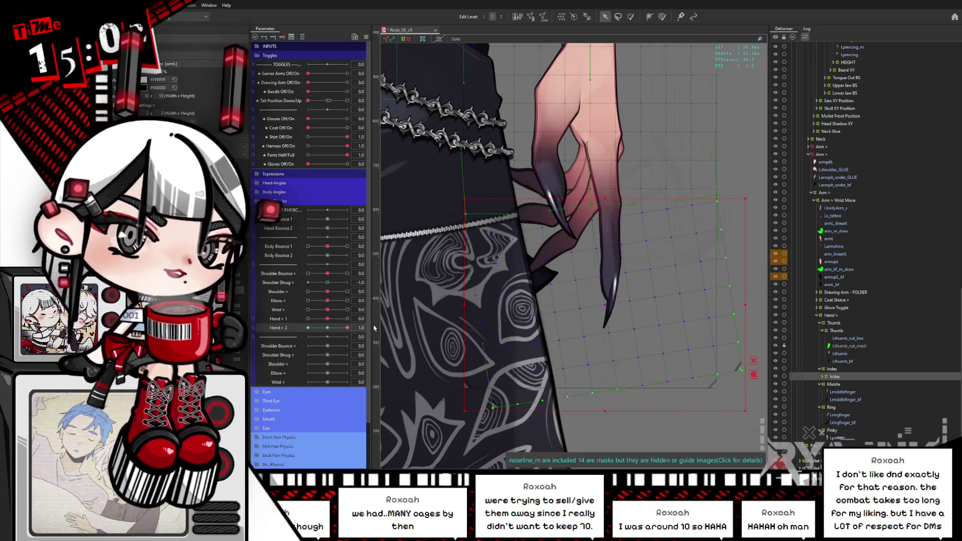
{"action": "mouse_move", "coordinate": [328, 329]}
{"action": "left_mouse_down"}
{"action": "mouse_move", "coordinate": [347, 328]}
{"action": "mouse_move", "coordinate": [308, 328]}
{"action": "left_mouse_up"}
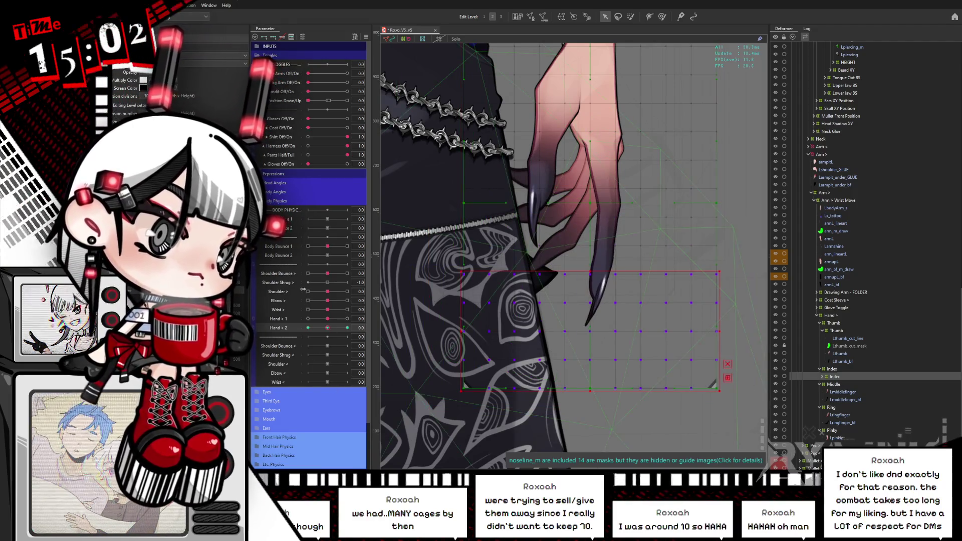
Rotate the deformer for the Hand > 2 -1.0 pose, undo a bad rotation, and reset both Hand parameters to 0
{"action": "left_click_drag", "start_coordinate": [331, 328], "coordinate": [308, 329]}
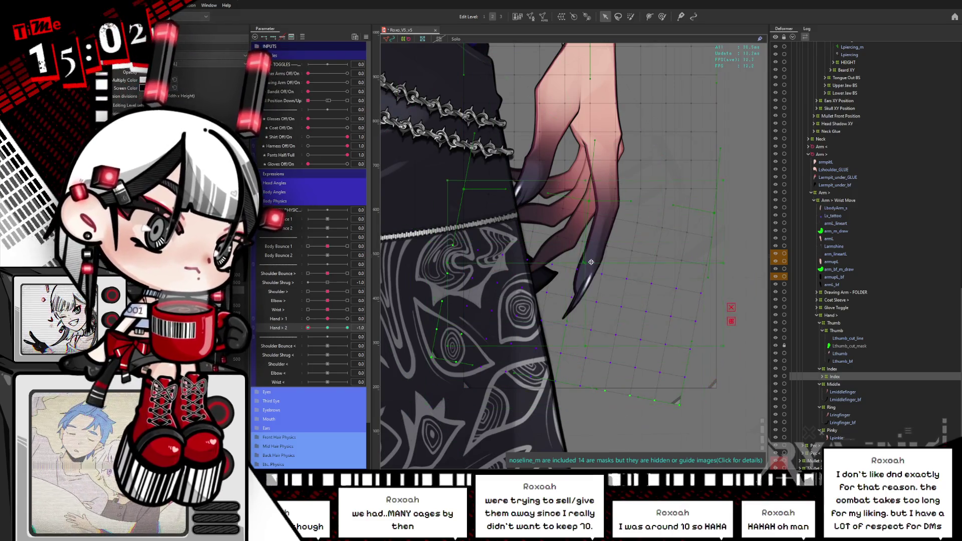
{"action": "left_click_drag", "start_coordinate": [596, 257], "coordinate": [702, 281]}
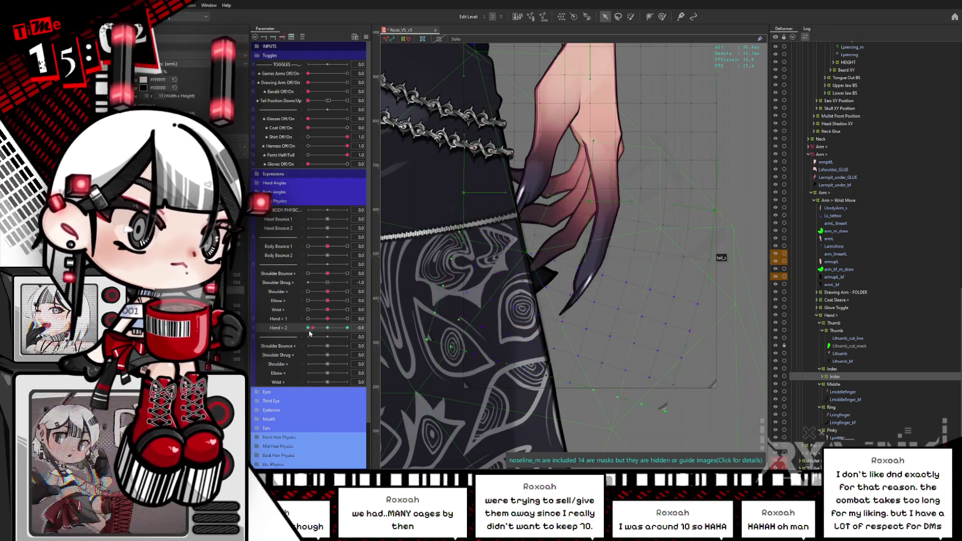
{"action": "left_click_drag", "start_coordinate": [308, 328], "coordinate": [347, 328]}
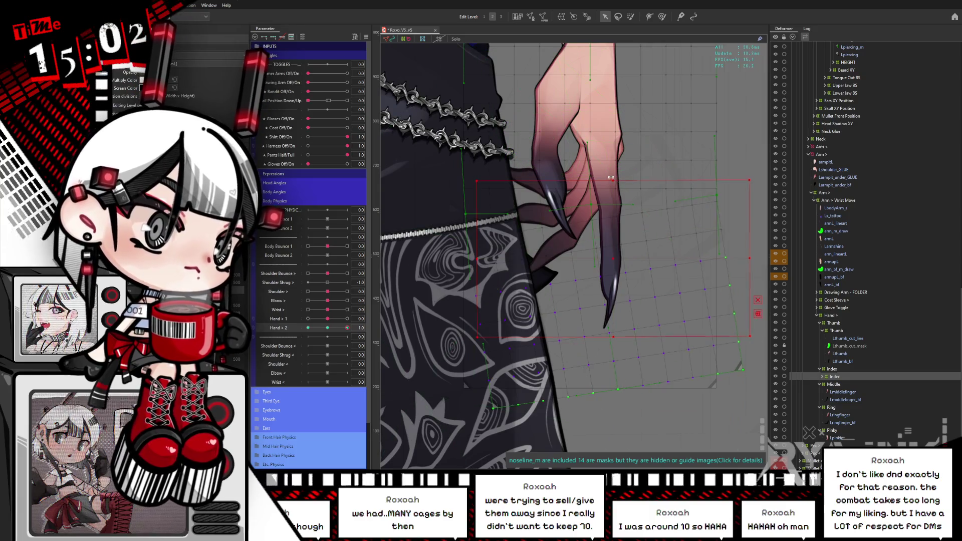
{"action": "left_click_drag", "start_coordinate": [615, 258], "coordinate": [601, 178]}
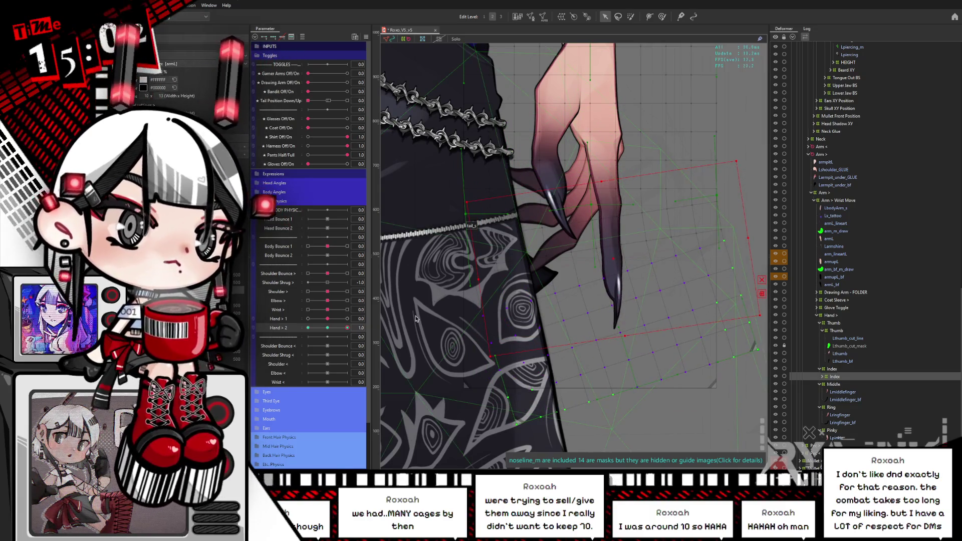
{"action": "key", "text": "ctrl+z"}
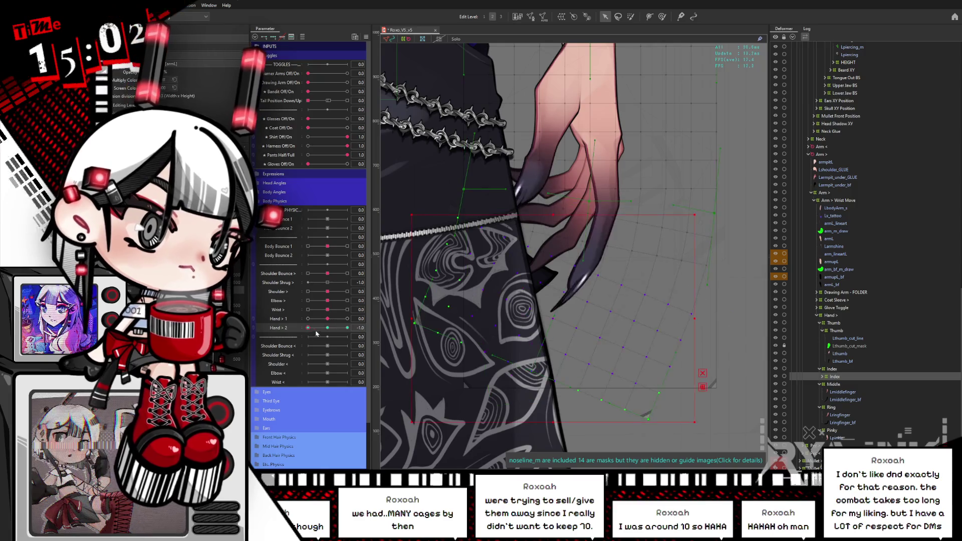
{"action": "left_click_drag", "start_coordinate": [338, 327], "coordinate": [303, 324]}
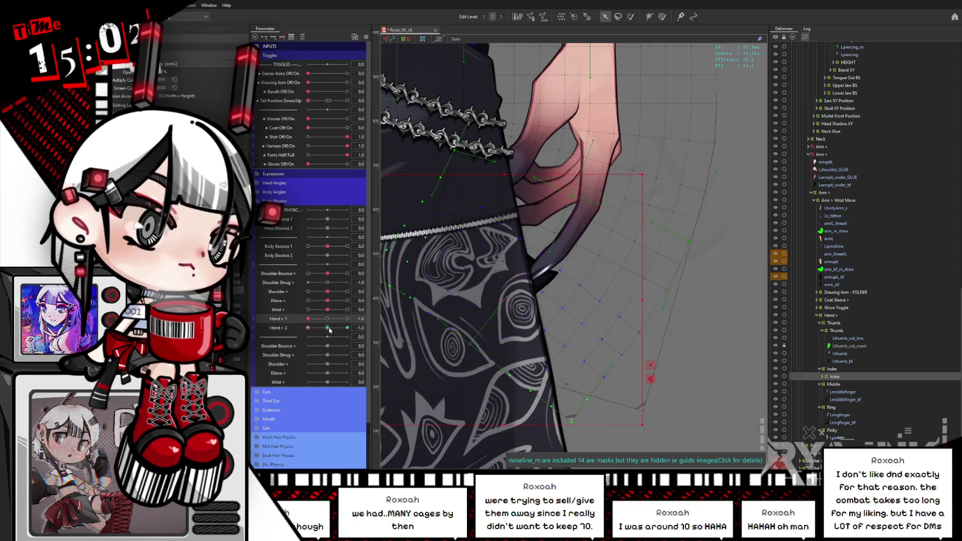
{"action": "left_click", "coordinate": [326, 327]}
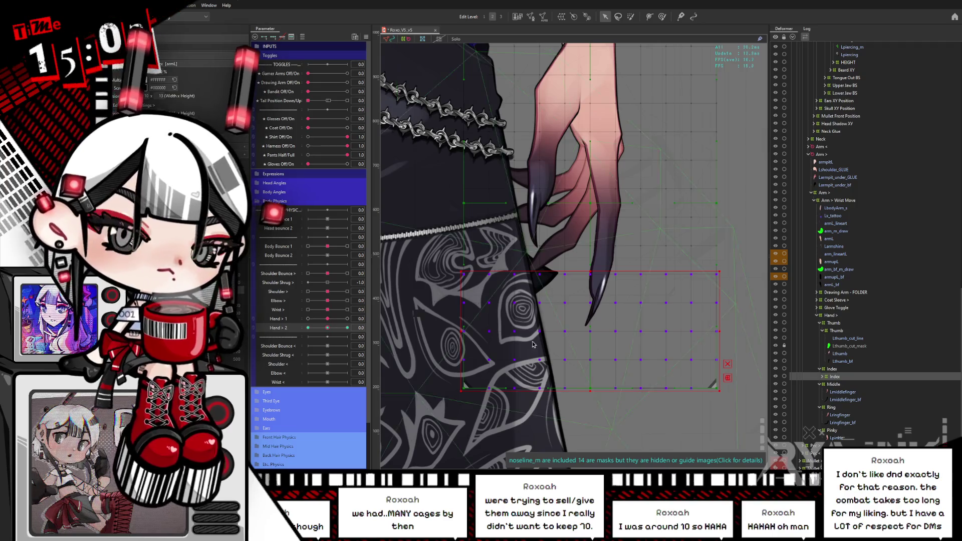
Select the Index deformer and toggle the gloves on and off to check the hand
{"action": "left_click", "coordinate": [838, 384]}
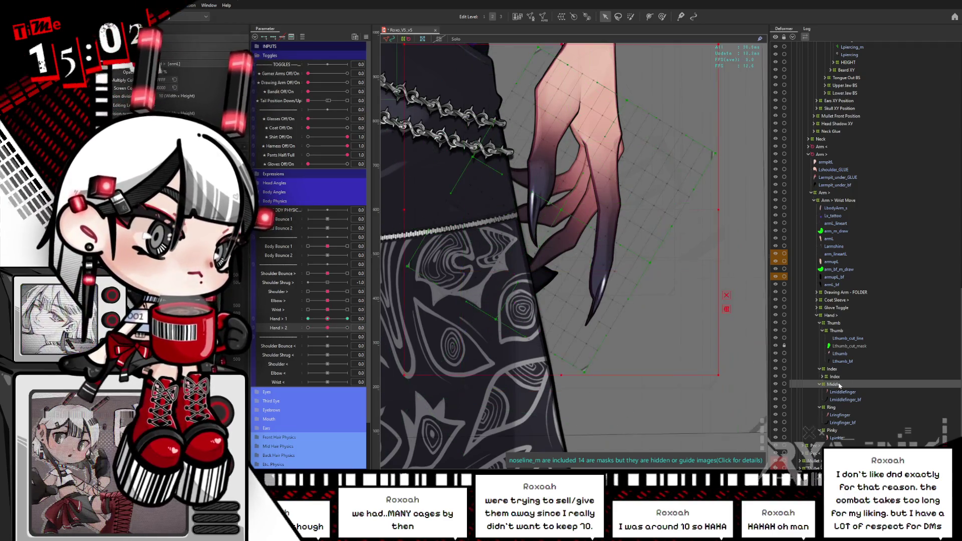
{"action": "left_click", "coordinate": [834, 377]}
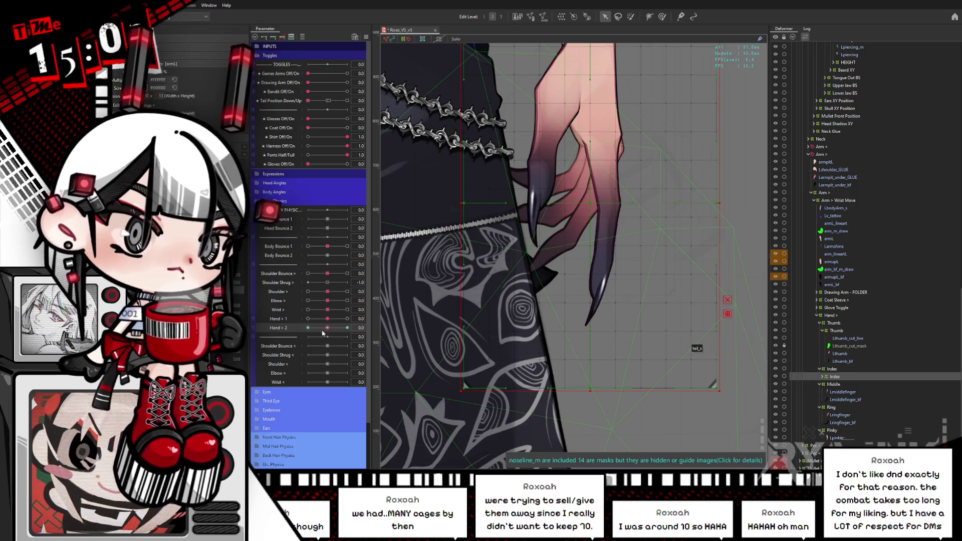
{"action": "left_click", "coordinate": [365, 36]}
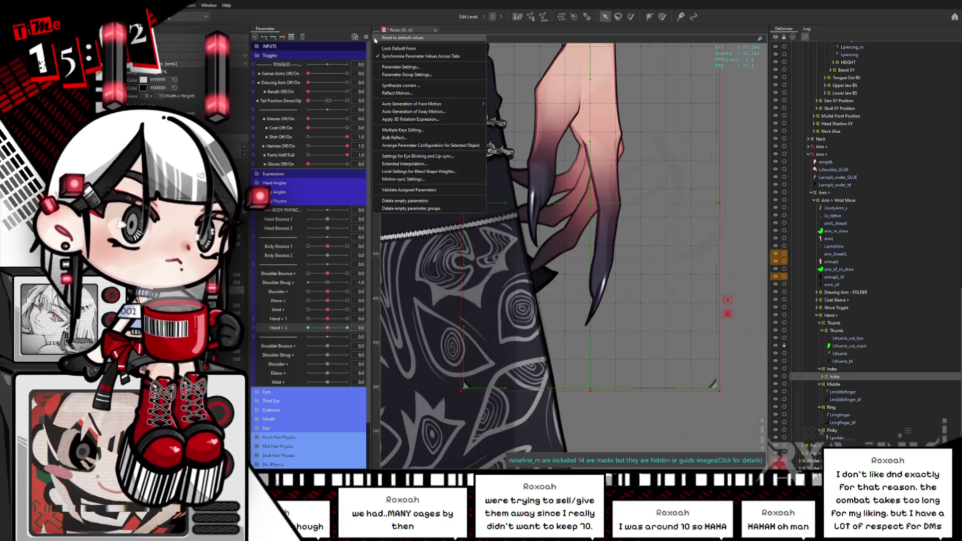
{"action": "left_click", "coordinate": [431, 56]}
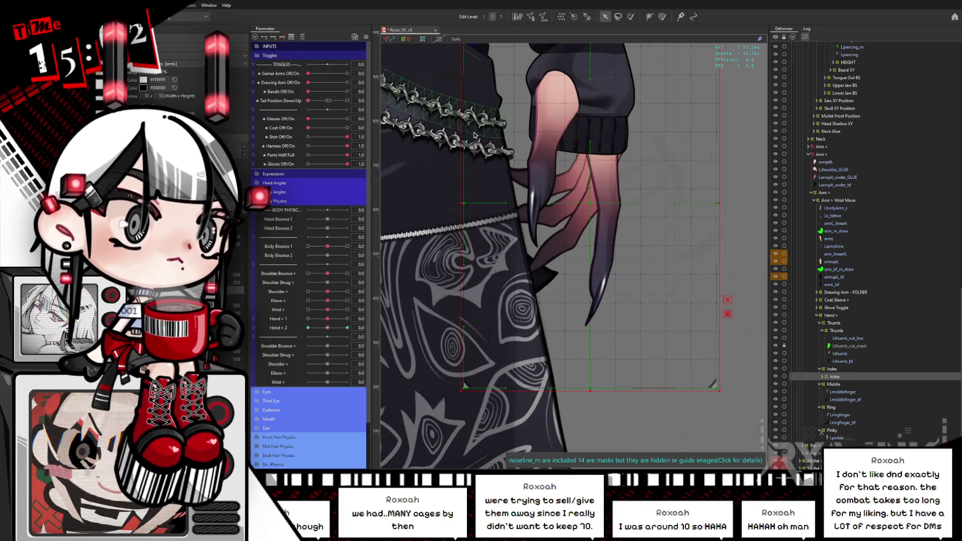
{"action": "left_click", "coordinate": [309, 165]}
Create an inner Middle deformer holding Lmiddlefinger and Lmiddlefinger_bf, and set Hand > 2 to -1.0
{"action": "left_click", "coordinate": [835, 385]}
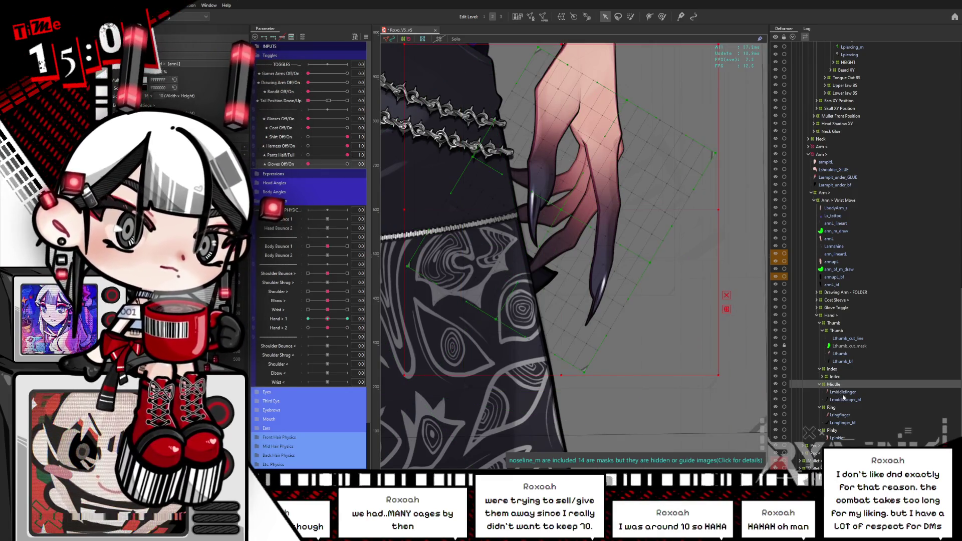
{"action": "key", "text": "t"}
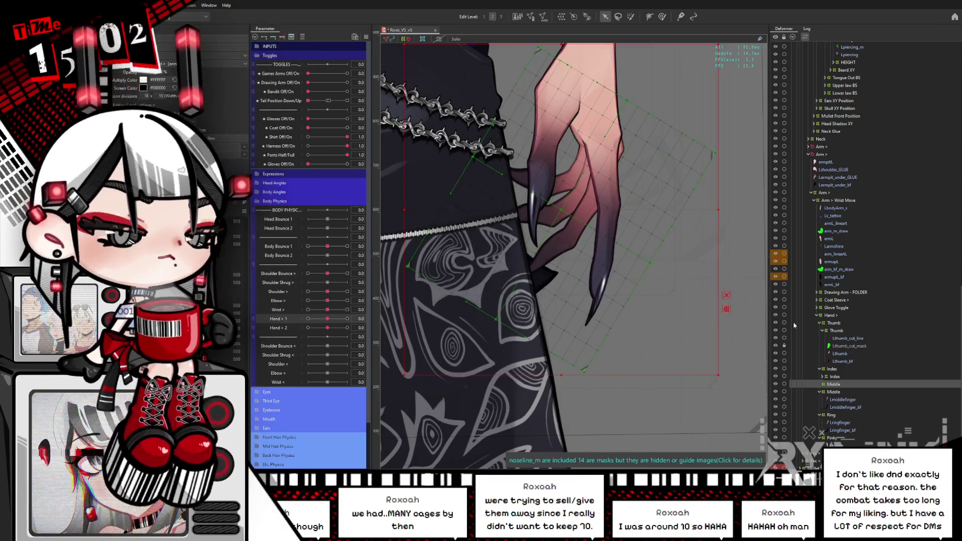
{"action": "left_click", "coordinate": [841, 400]}
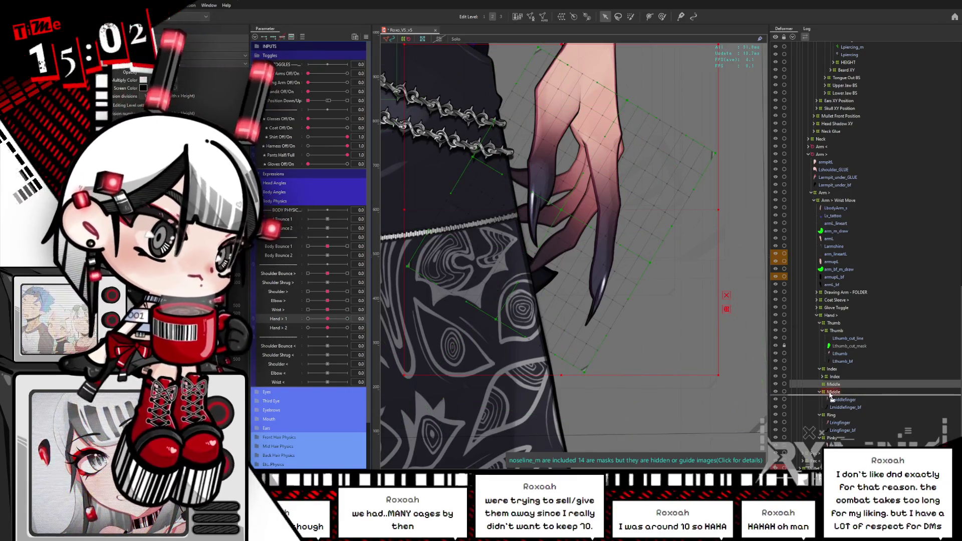
{"action": "left_click", "coordinate": [844, 407], "text": "shift"}
{"action": "left_click_drag", "start_coordinate": [844, 407], "coordinate": [836, 407]}
{"action": "left_click", "coordinate": [844, 393]}
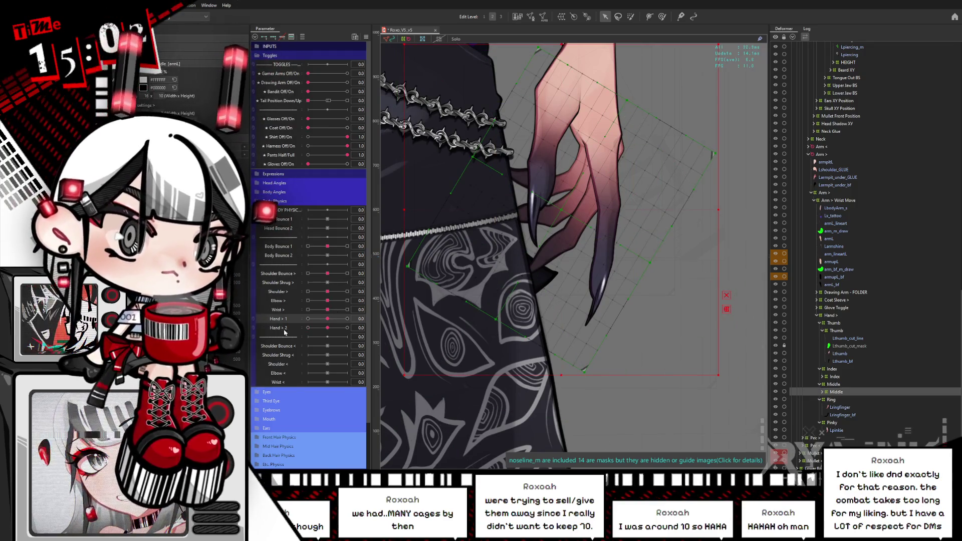
{"action": "left_click", "coordinate": [307, 328]}
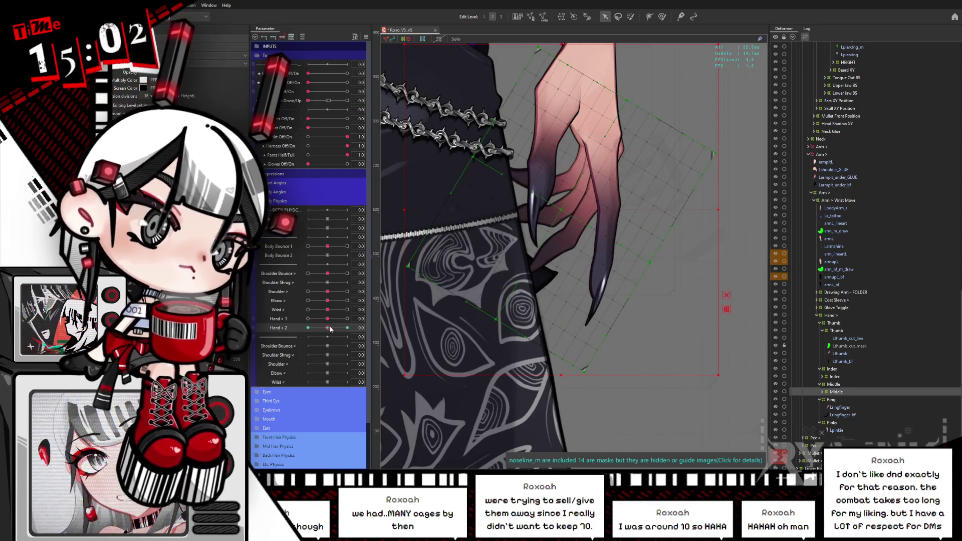
{"action": "left_click", "coordinate": [308, 328]}
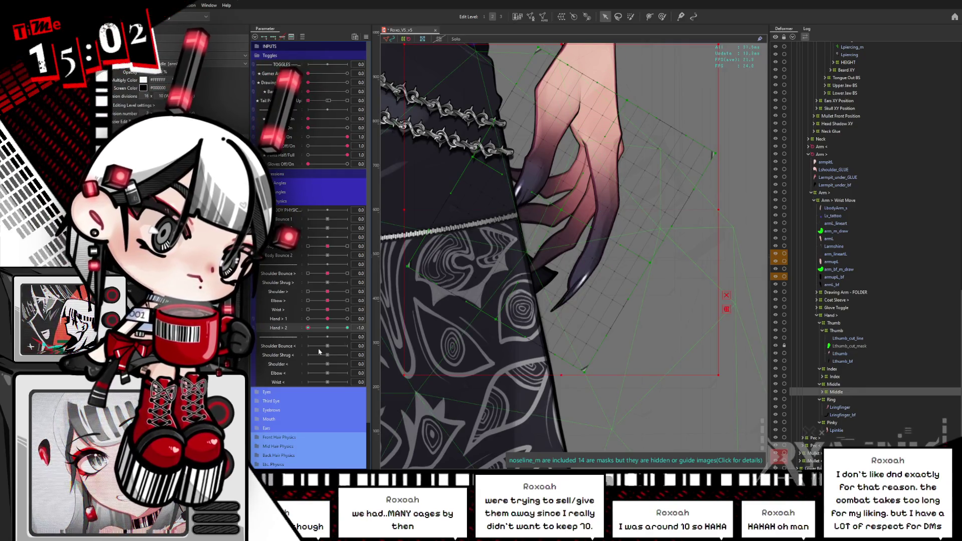
Lasso-select the grid points around the hand and shift them up and right
{"action": "left_click", "coordinate": [618, 16]}
{"action": "mouse_move", "coordinate": [479, 146]}
{"action": "left_mouse_down"}
{"action": "mouse_move", "coordinate": [666, 253]}
{"action": "mouse_move", "coordinate": [680, 286]}
{"action": "mouse_move", "coordinate": [626, 371]}
{"action": "mouse_move", "coordinate": [382, 299]}
{"action": "mouse_move", "coordinate": [476, 150]}
{"action": "left_mouse_up"}
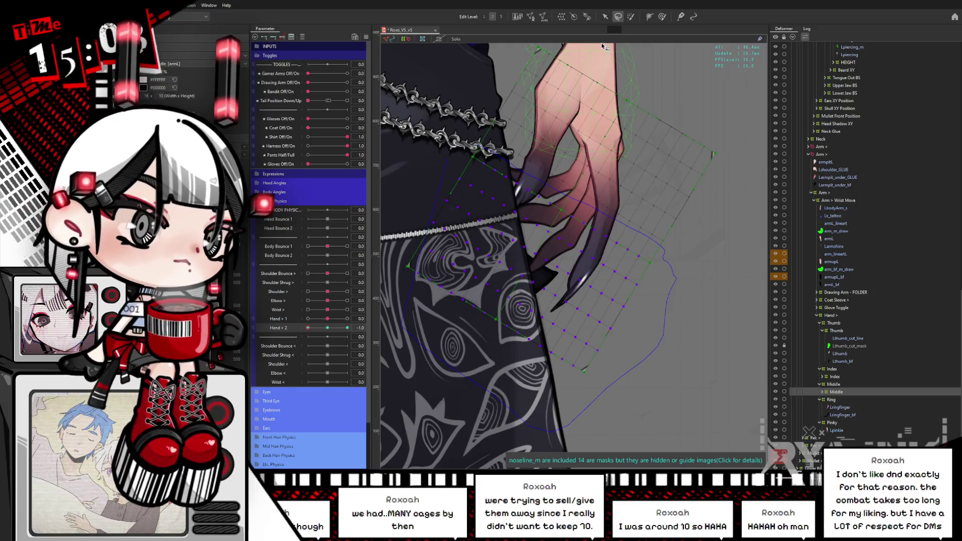
{"action": "left_click", "coordinate": [605, 17]}
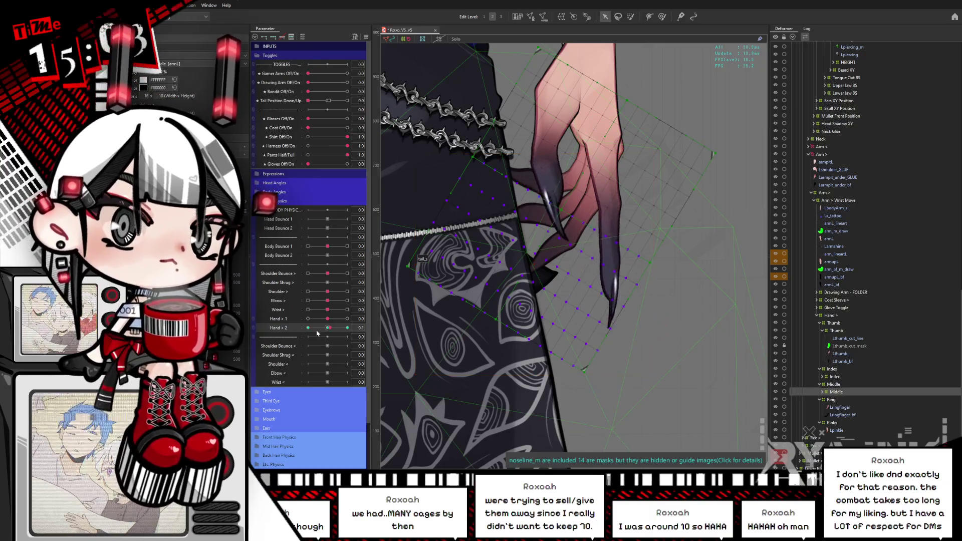
{"action": "left_click_drag", "start_coordinate": [552, 243], "coordinate": [584, 206]}
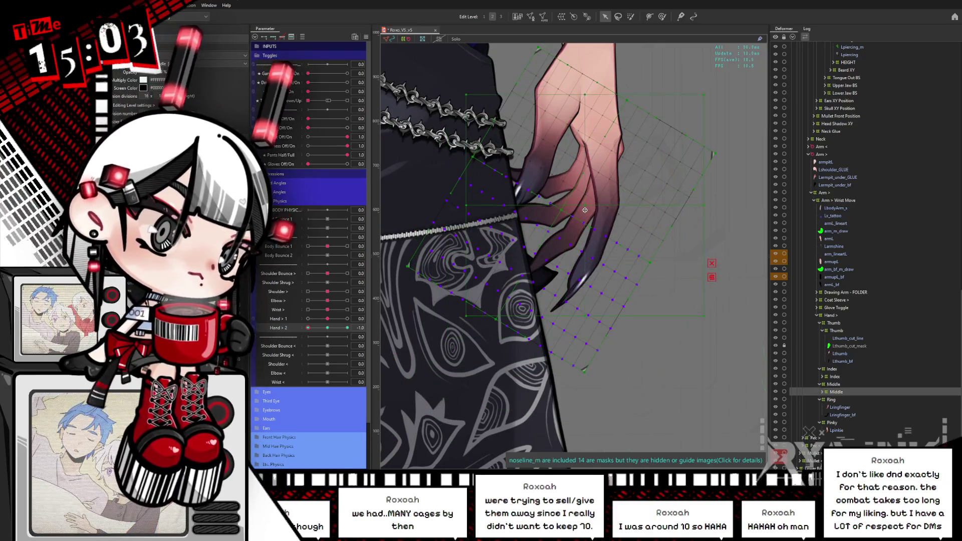
Lasso-select a new set of hand points, clear the selection, then expand and select the Middle folder
{"action": "key", "text": "l"}
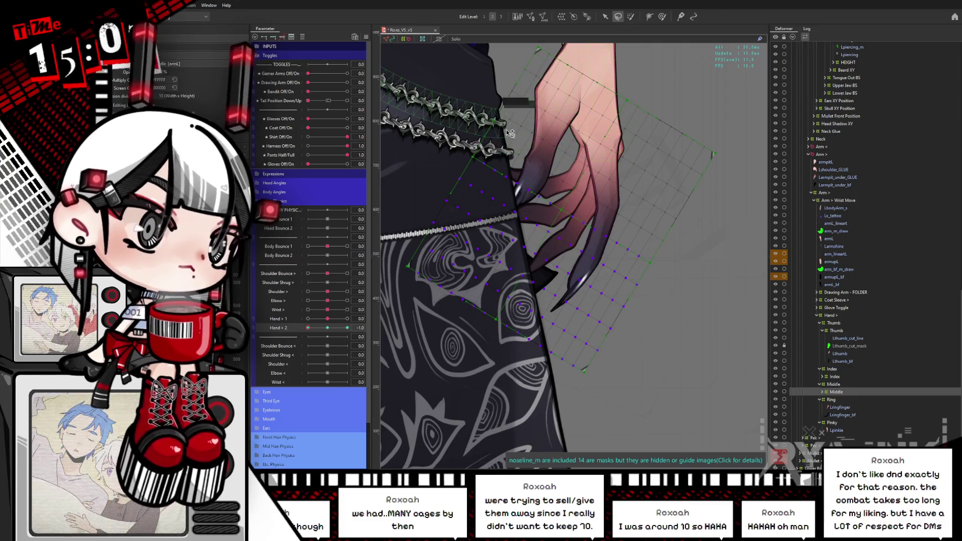
{"action": "mouse_move", "coordinate": [495, 122]}
{"action": "left_mouse_down"}
{"action": "mouse_move", "coordinate": [646, 222]}
{"action": "mouse_move", "coordinate": [676, 358]}
{"action": "mouse_move", "coordinate": [607, 414]}
{"action": "left_mouse_up"}
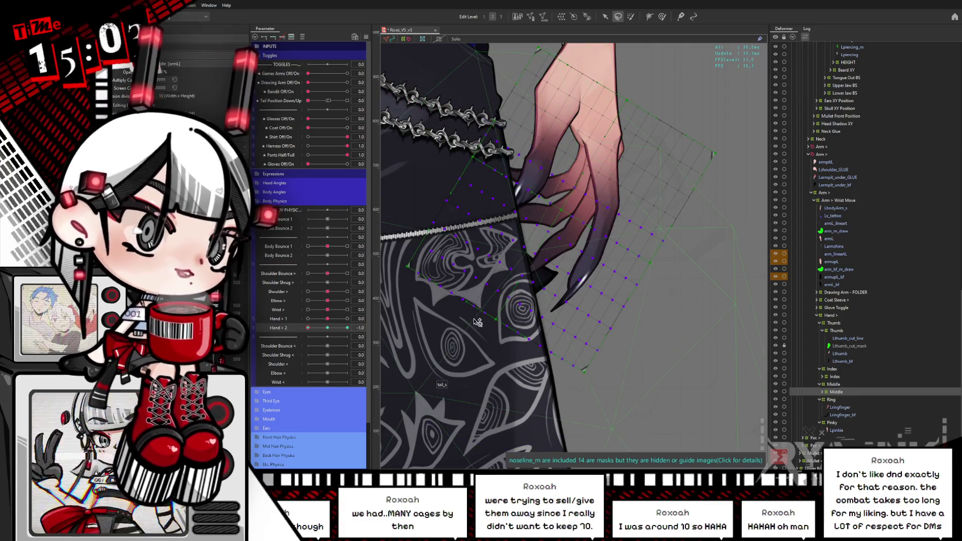
{"action": "key", "text": "v"}
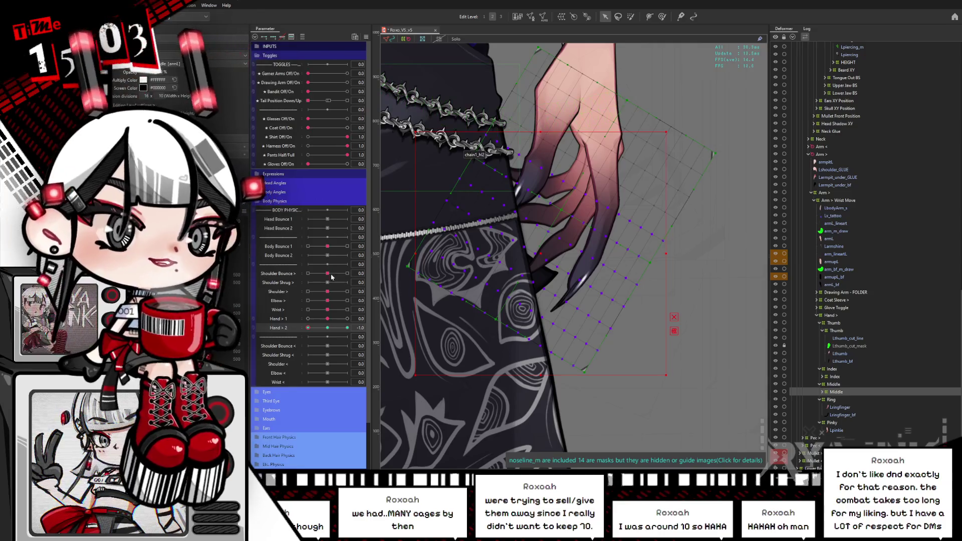
{"action": "left_click", "coordinate": [600, 190]}
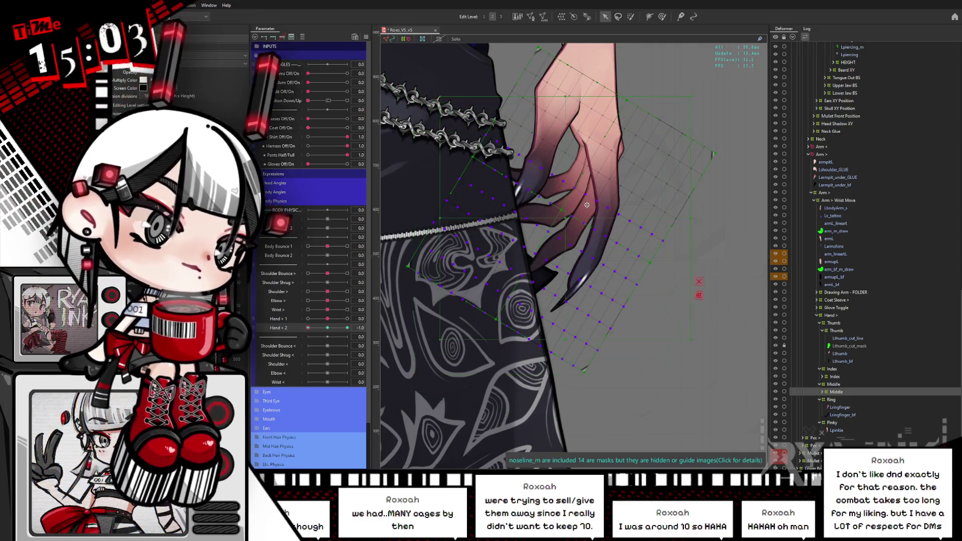
{"action": "left_click", "coordinate": [599, 190]}
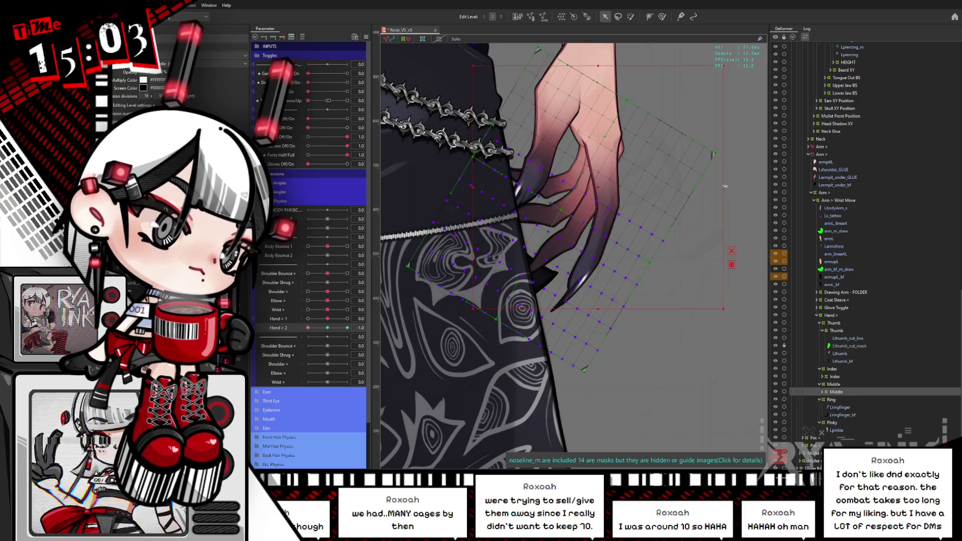
{"action": "left_click", "coordinate": [731, 195]}
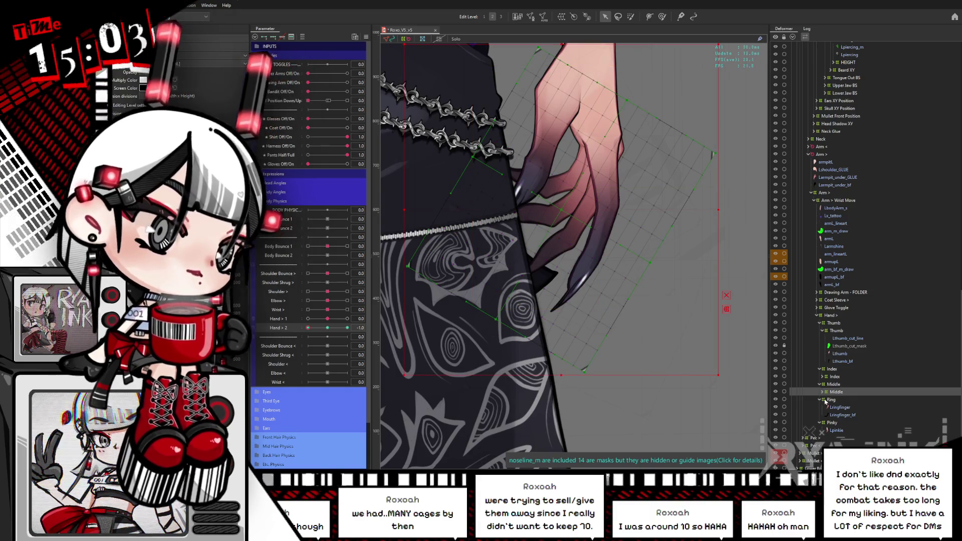
{"action": "left_click", "coordinate": [823, 393]}
{"action": "left_click", "coordinate": [847, 393]}
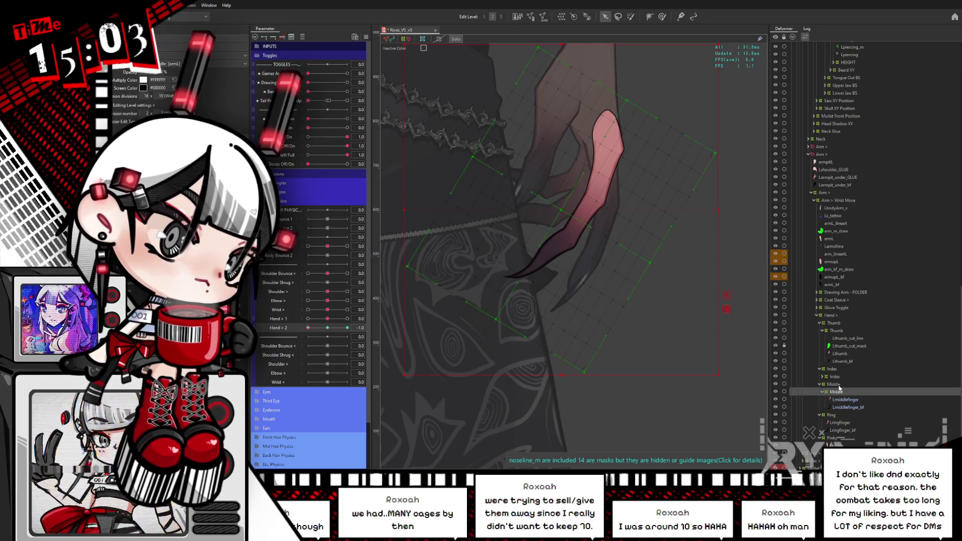
Move the Middle deformer up and right and rotate it clockwise on the current Hand > 2 key
{"action": "left_click", "coordinate": [618, 17]}
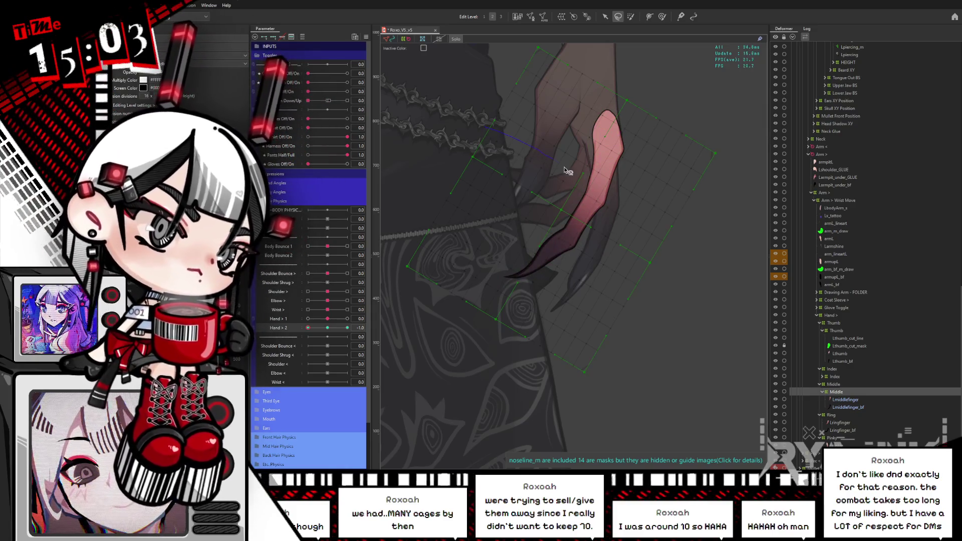
{"action": "left_click", "coordinate": [605, 17]}
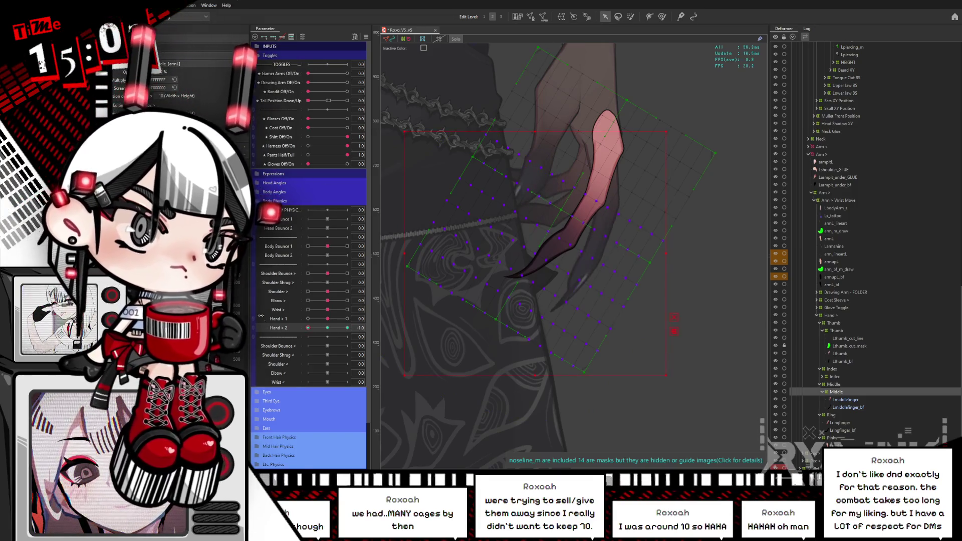
{"action": "mouse_move", "coordinate": [535, 254]}
{"action": "left_mouse_down"}
{"action": "mouse_move", "coordinate": [593, 189]}
{"action": "mouse_move", "coordinate": [596, 200]}
{"action": "left_mouse_up"}
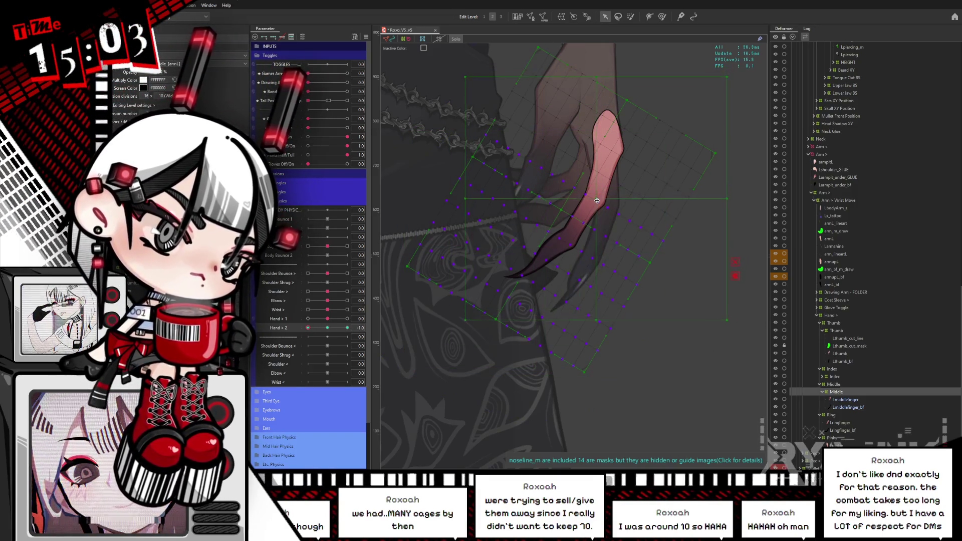
{"action": "left_click_drag", "start_coordinate": [731, 200], "coordinate": [710, 215]}
{"action": "left_click_drag", "start_coordinate": [597, 202], "coordinate": [596, 202]}
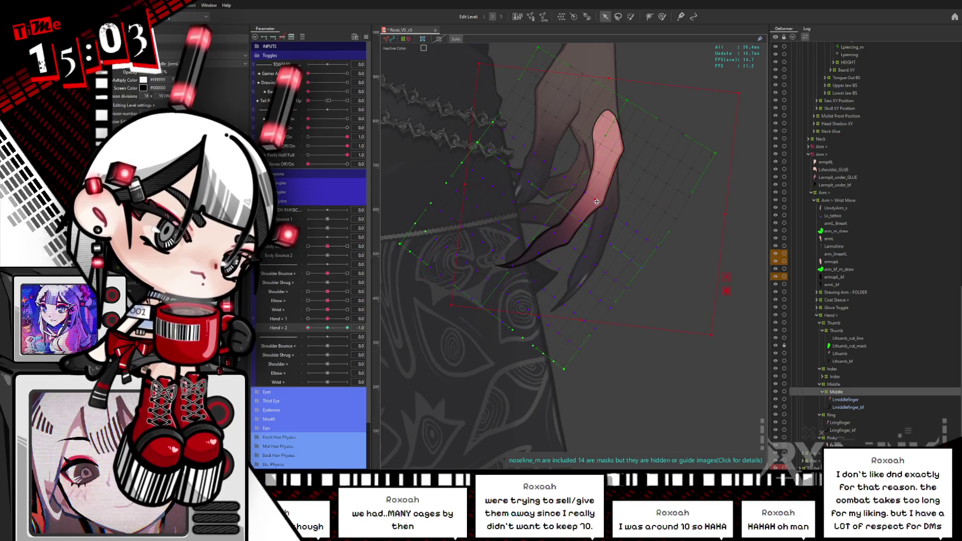
At Hand > 2 = 1.0, move the deformer up-right and rotate it counter-clockwise, then preview and reset to 0
{"action": "left_click", "coordinate": [347, 327]}
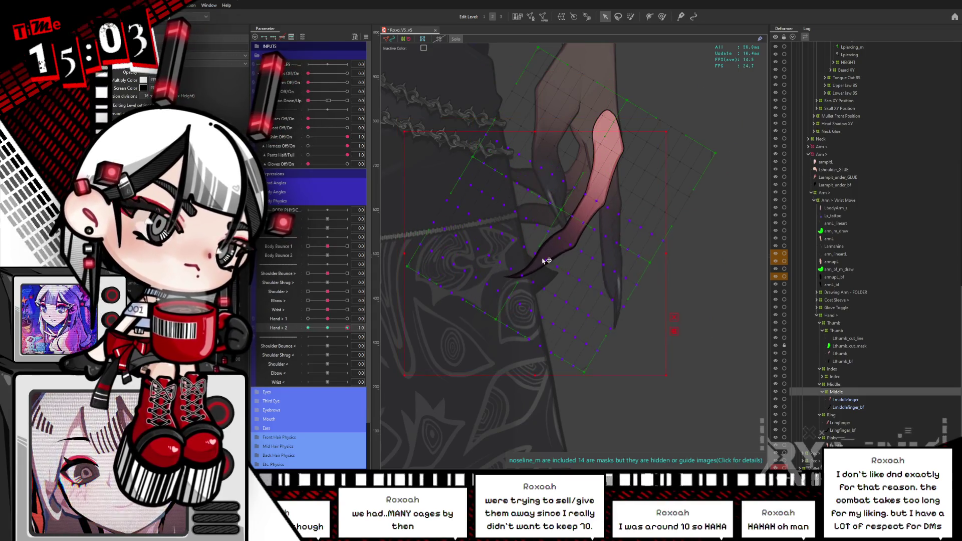
{"action": "left_click_drag", "start_coordinate": [538, 253], "coordinate": [589, 199]}
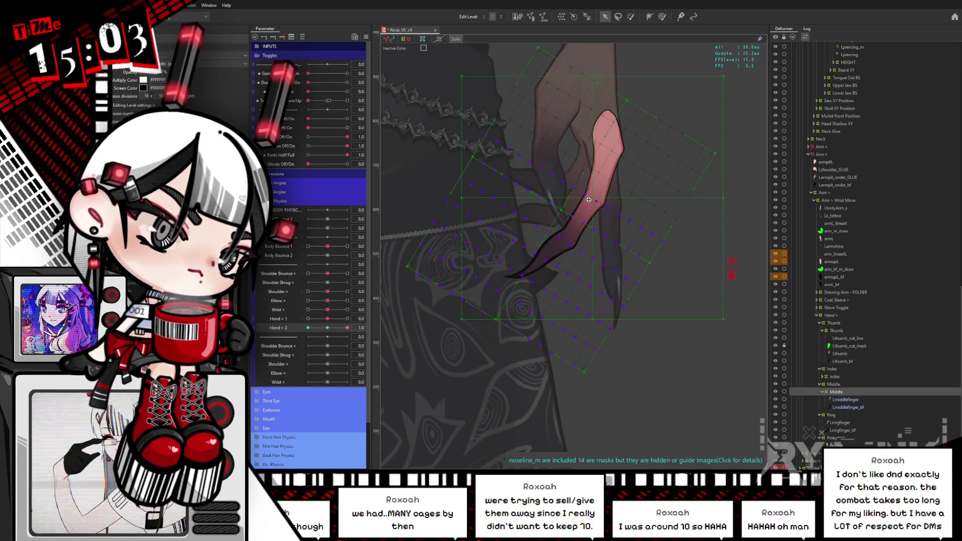
{"action": "left_click_drag", "start_coordinate": [727, 199], "coordinate": [599, 201]}
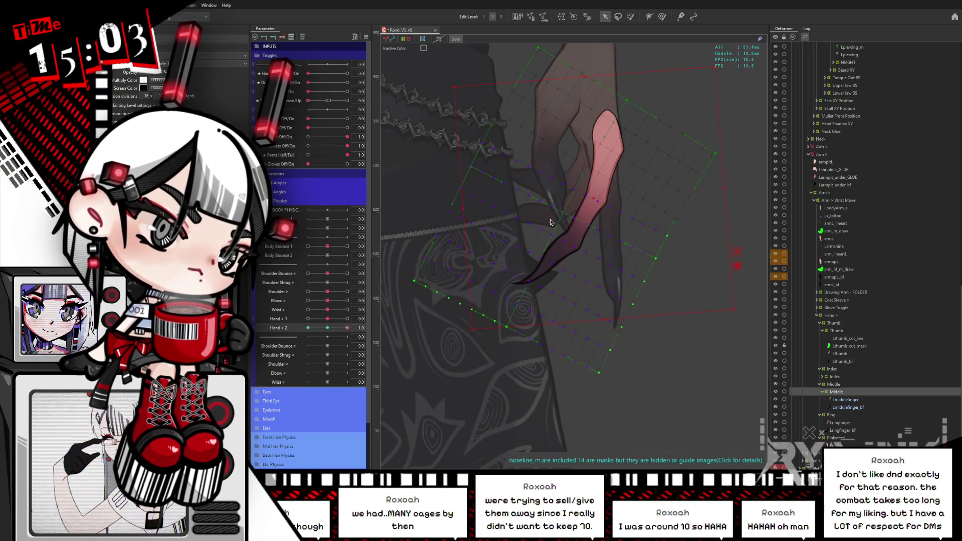
{"action": "mouse_move", "coordinate": [347, 328]}
{"action": "left_mouse_down"}
{"action": "mouse_move", "coordinate": [319, 332]}
{"action": "mouse_move", "coordinate": [365, 331]}
{"action": "left_mouse_up"}
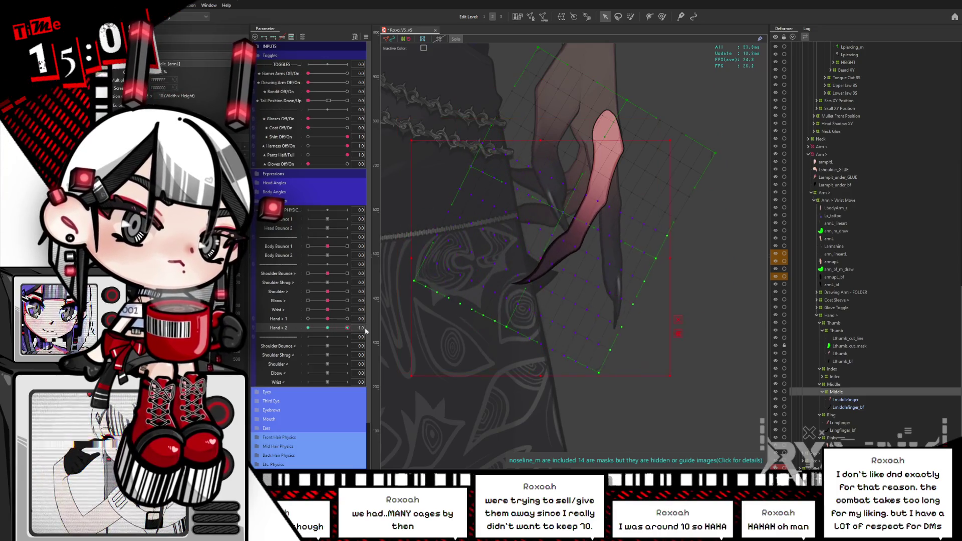
{"action": "left_click", "coordinate": [327, 332]}
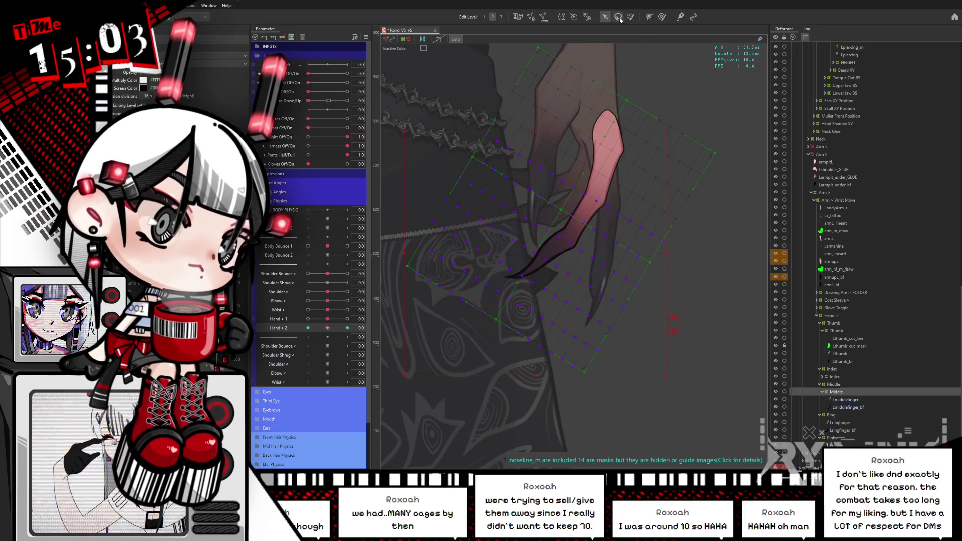
At Hand > 2 = -1.0, move the finger deformer up slightly and rotate it clockwise
{"action": "left_click", "coordinate": [618, 17]}
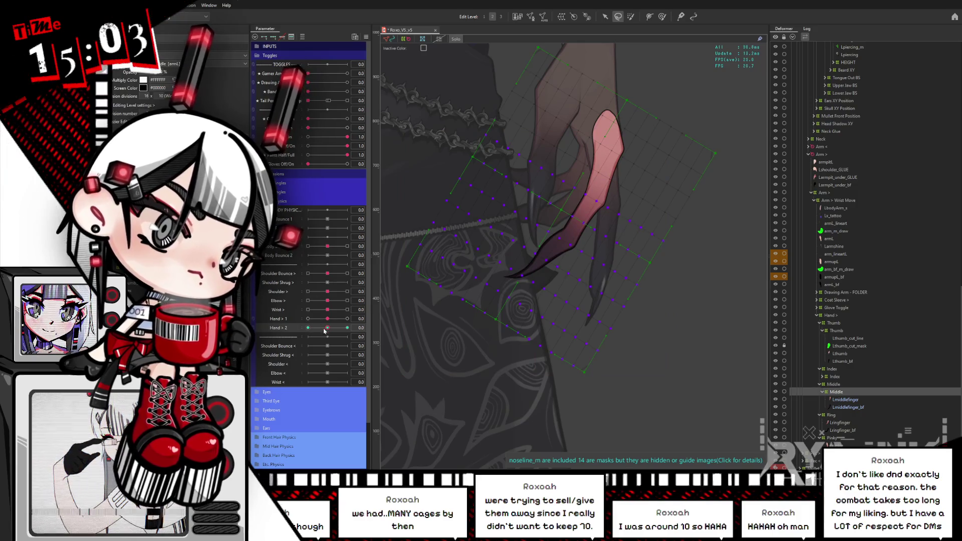
{"action": "mouse_move", "coordinate": [324, 331]}
{"action": "left_mouse_down"}
{"action": "mouse_move", "coordinate": [298, 329]}
{"action": "mouse_move", "coordinate": [319, 329]}
{"action": "left_mouse_up"}
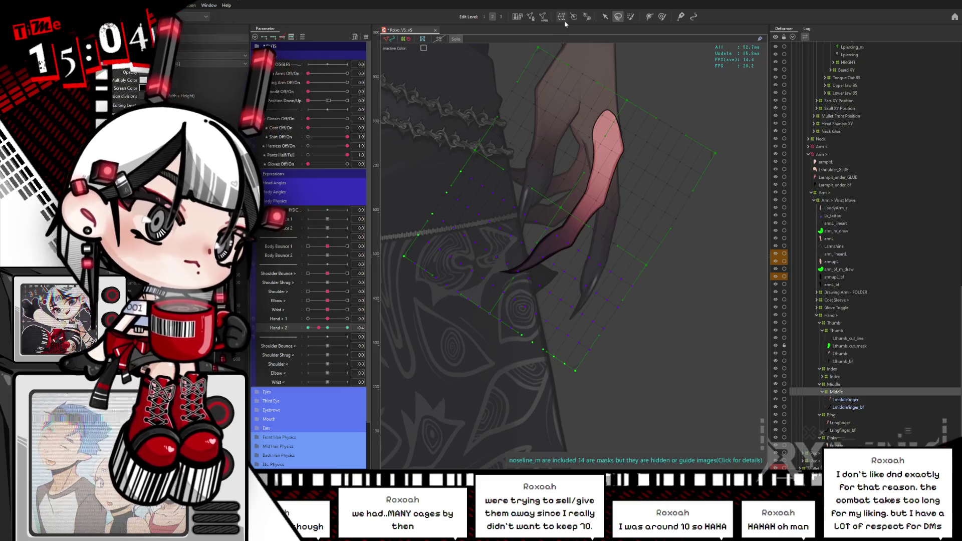
{"action": "key", "text": "v"}
{"action": "left_click_drag", "start_coordinate": [319, 327], "coordinate": [308, 327]}
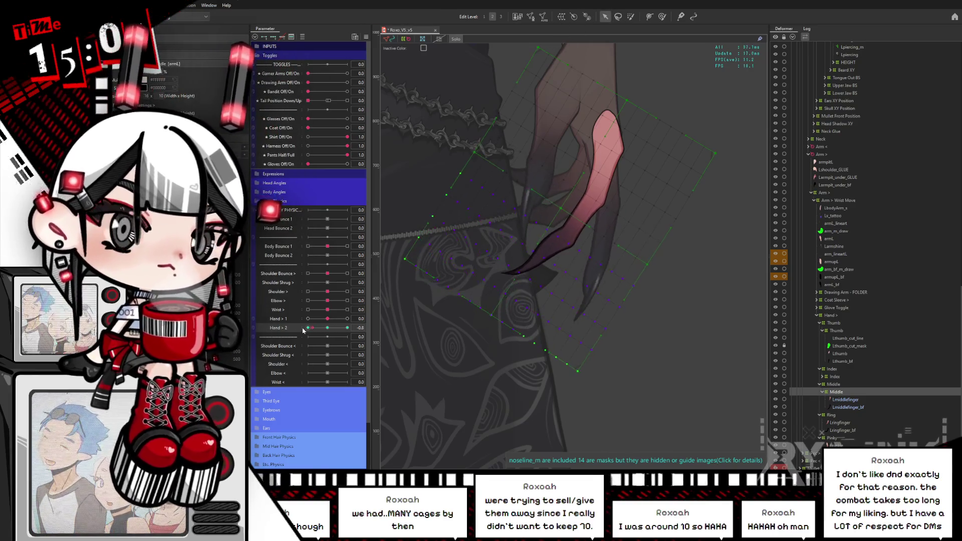
{"action": "left_click", "coordinate": [515, 271]}
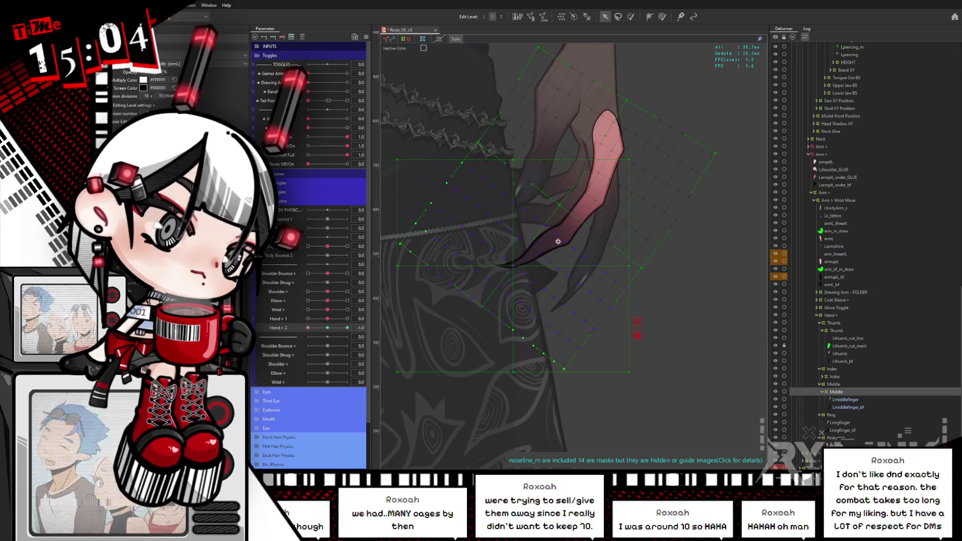
{"action": "mouse_move", "coordinate": [557, 241]}
{"action": "left_mouse_down"}
{"action": "mouse_move", "coordinate": [567, 236]}
{"action": "mouse_move", "coordinate": [557, 235]}
{"action": "left_mouse_up"}
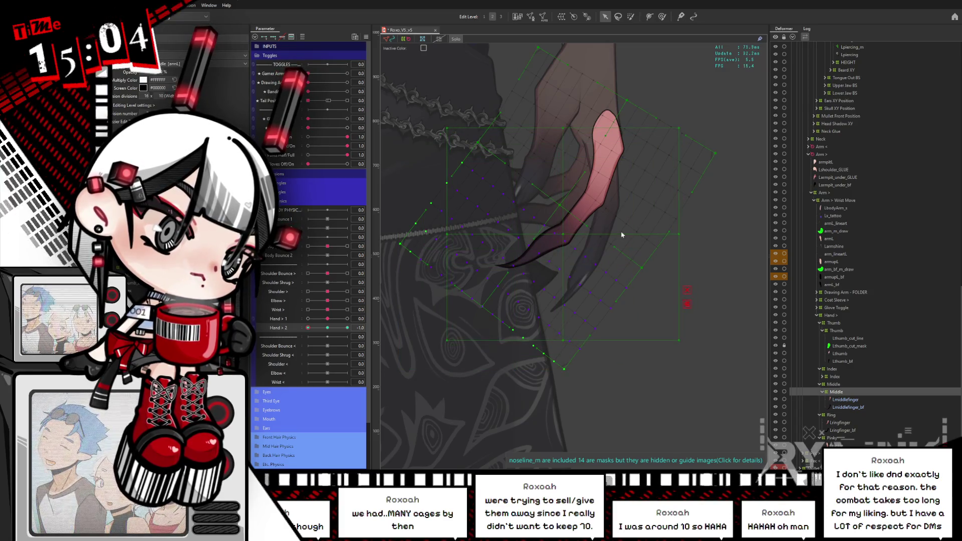
{"action": "left_click_drag", "start_coordinate": [682, 235], "coordinate": [654, 260]}
Rotate the deformer about 18° counter-clockwise at 1.0, then refine the -1.0 pose with a slight clockwise turn
{"action": "left_click_drag", "start_coordinate": [308, 328], "coordinate": [450, 323]}
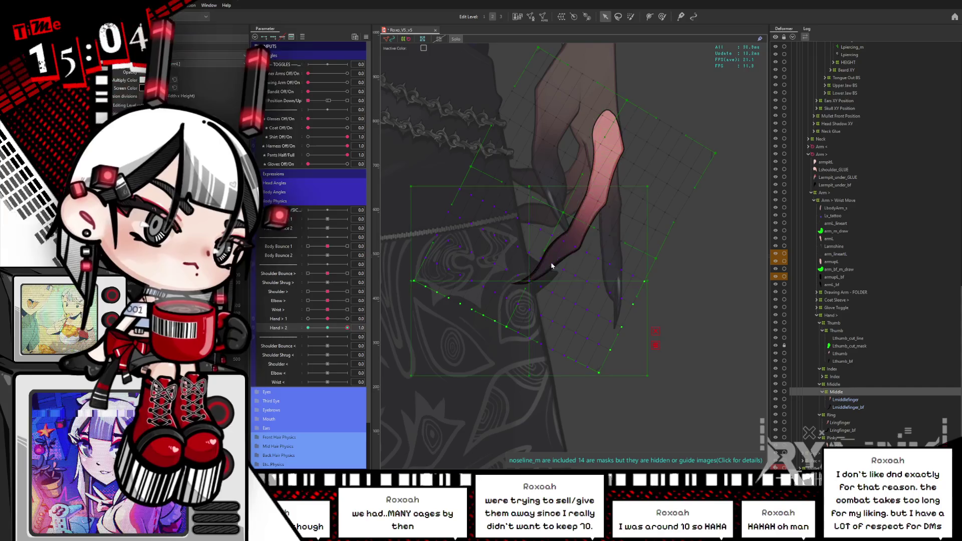
{"action": "left_click", "coordinate": [570, 237]}
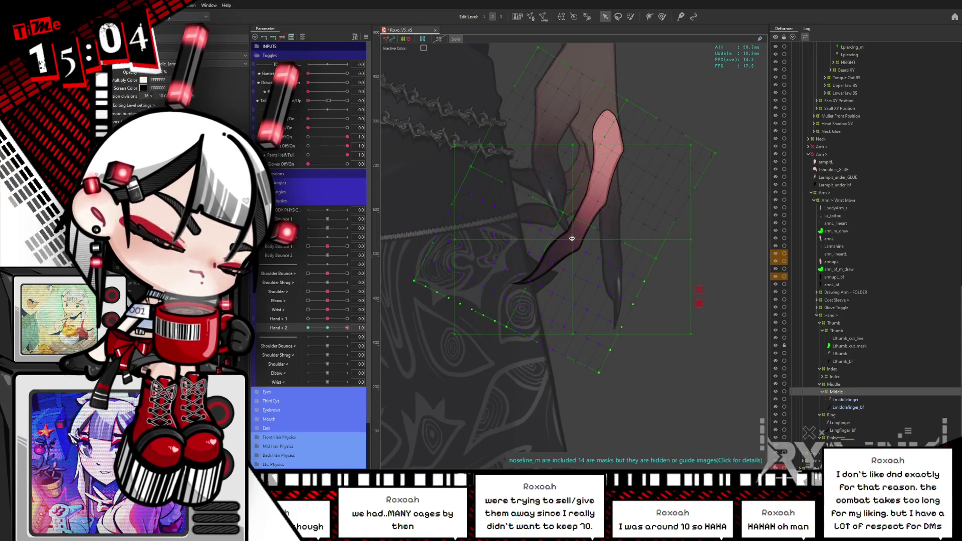
{"action": "left_click_drag", "start_coordinate": [695, 240], "coordinate": [723, 191]}
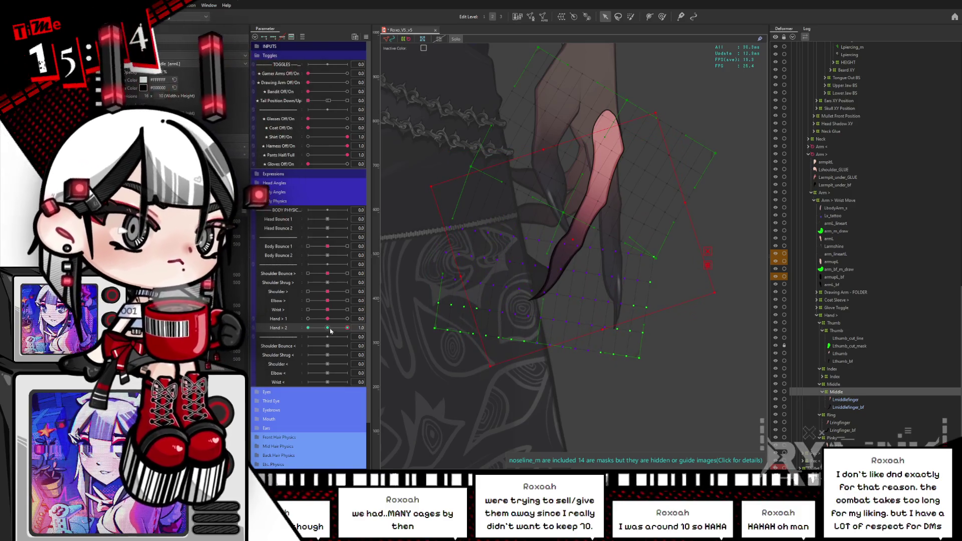
{"action": "left_click_drag", "start_coordinate": [331, 330], "coordinate": [301, 323]}
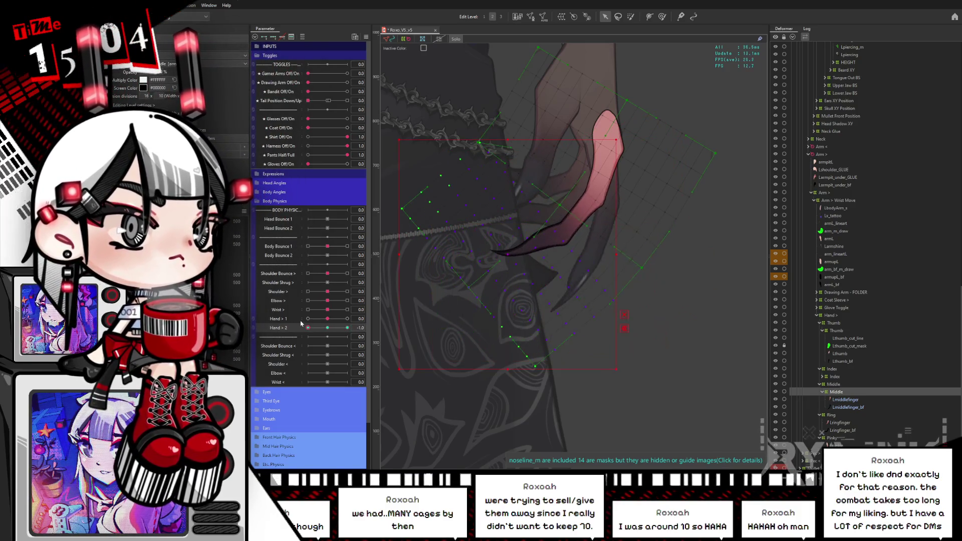
{"action": "left_click", "coordinate": [530, 269]}
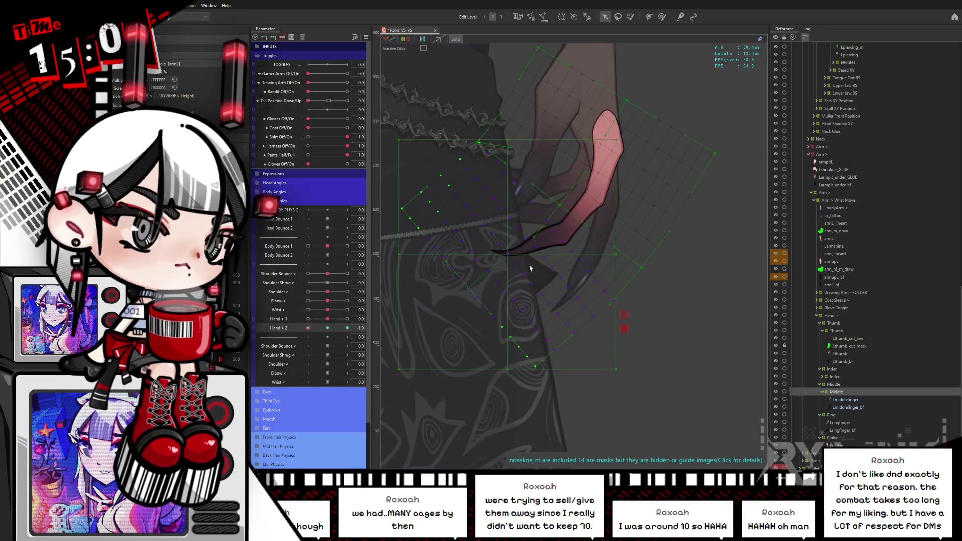
{"action": "left_click_drag", "start_coordinate": [507, 256], "coordinate": [564, 230]}
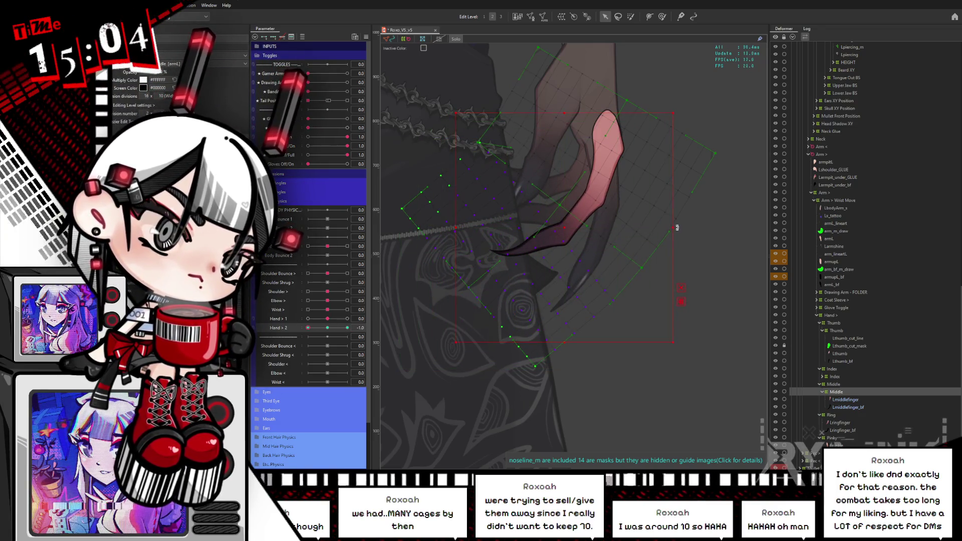
{"action": "left_click_drag", "start_coordinate": [676, 227], "coordinate": [676, 231]}
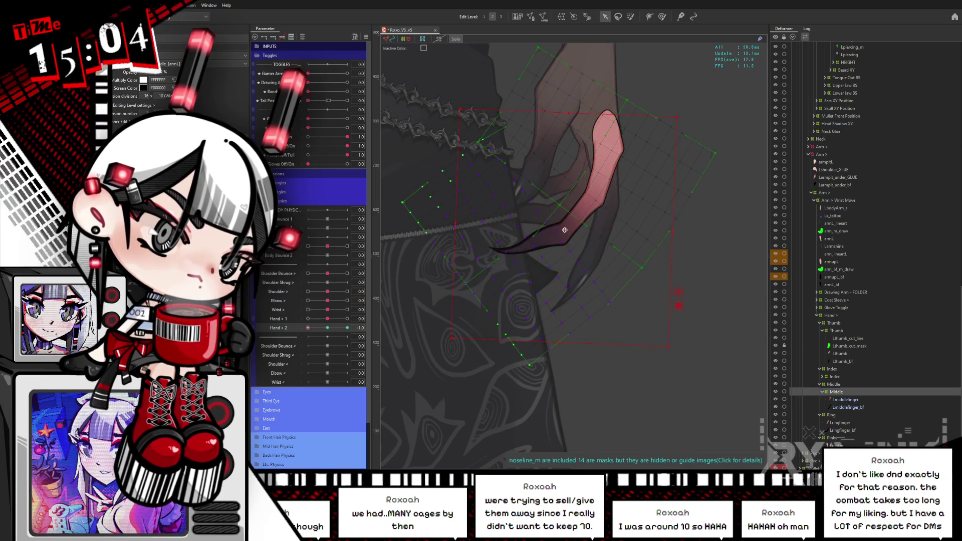
{"action": "mouse_move", "coordinate": [308, 328]}
{"action": "left_mouse_down"}
{"action": "mouse_move", "coordinate": [356, 330]}
{"action": "mouse_move", "coordinate": [307, 328]}
{"action": "mouse_move", "coordinate": [360, 319]}
{"action": "mouse_move", "coordinate": [321, 328]}
{"action": "mouse_move", "coordinate": [350, 328]}
{"action": "left_mouse_up"}
Preview both Hand parameters lowered, reset them to 0, and select the Ring deformer
{"action": "left_click", "coordinate": [308, 319]}
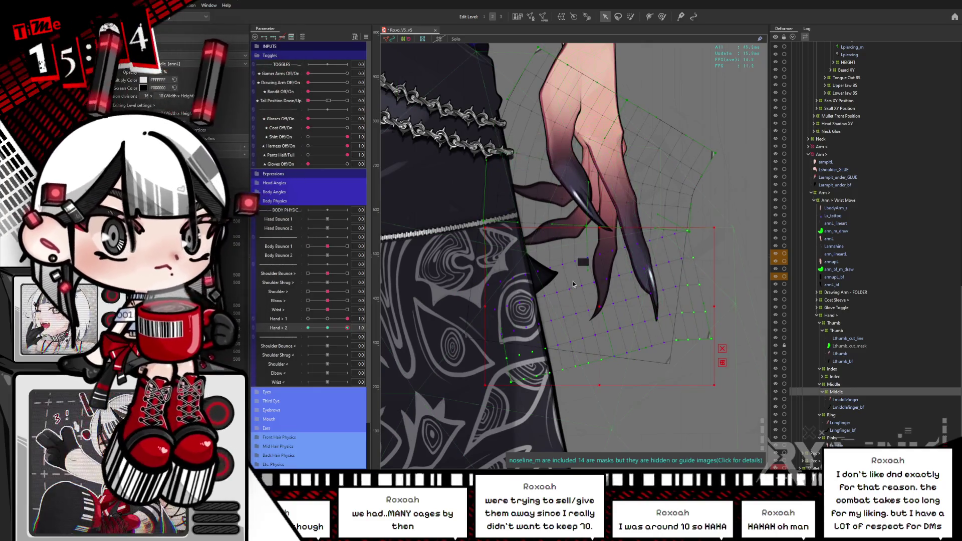
{"action": "left_click", "coordinate": [326, 319]}
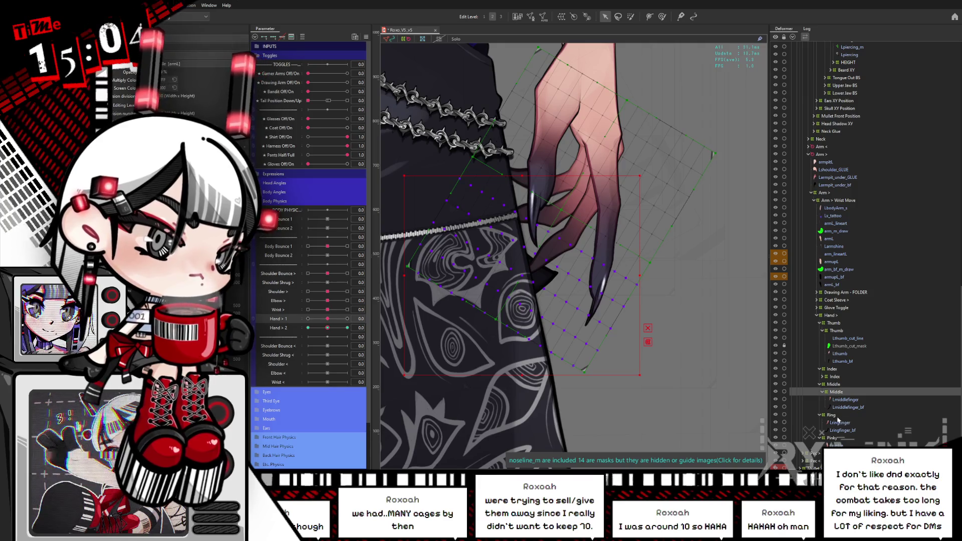
{"action": "left_click", "coordinate": [832, 415]}
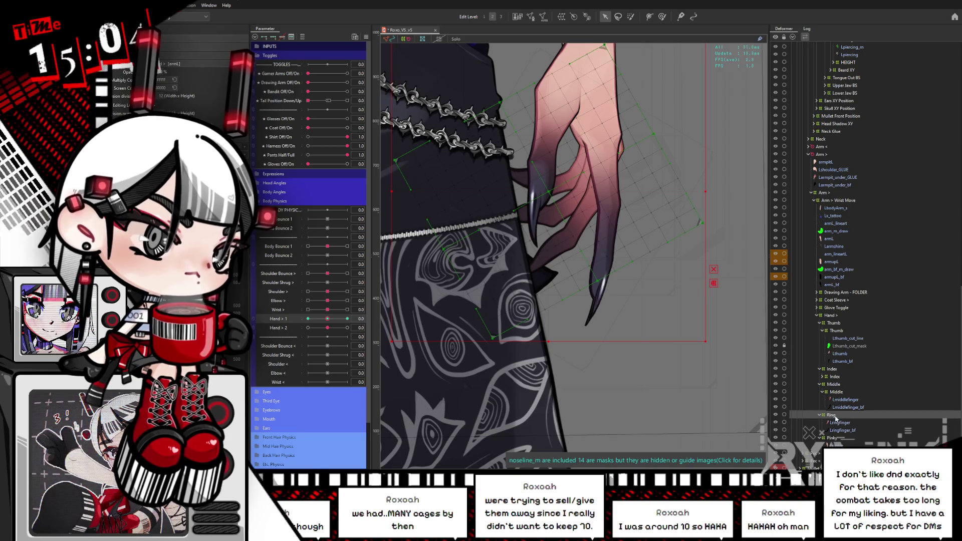
Nest Lringfinger_bf inside the Ring deformer and move Ring above Lringfinger in the hierarchy
{"action": "left_click", "coordinate": [275, 319]}
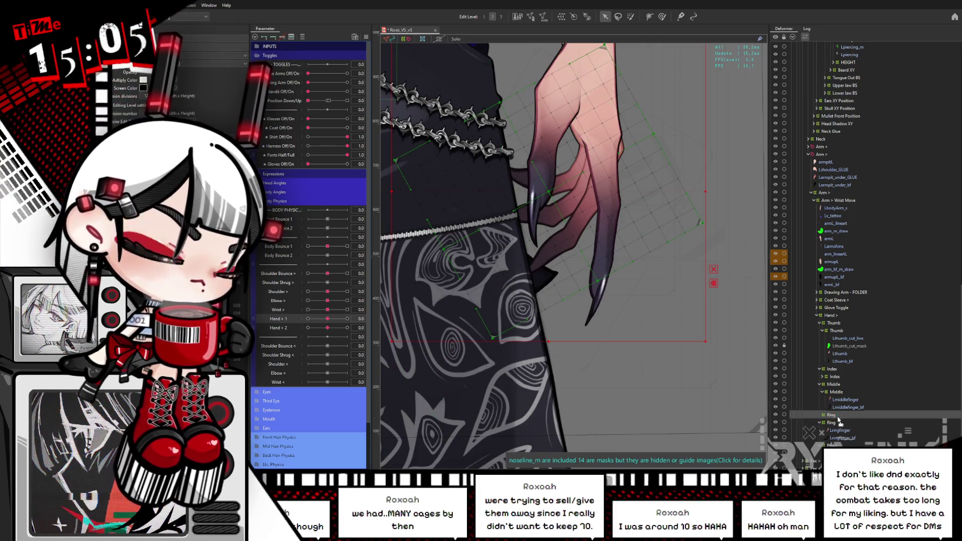
{"action": "left_click", "coordinate": [835, 431]}
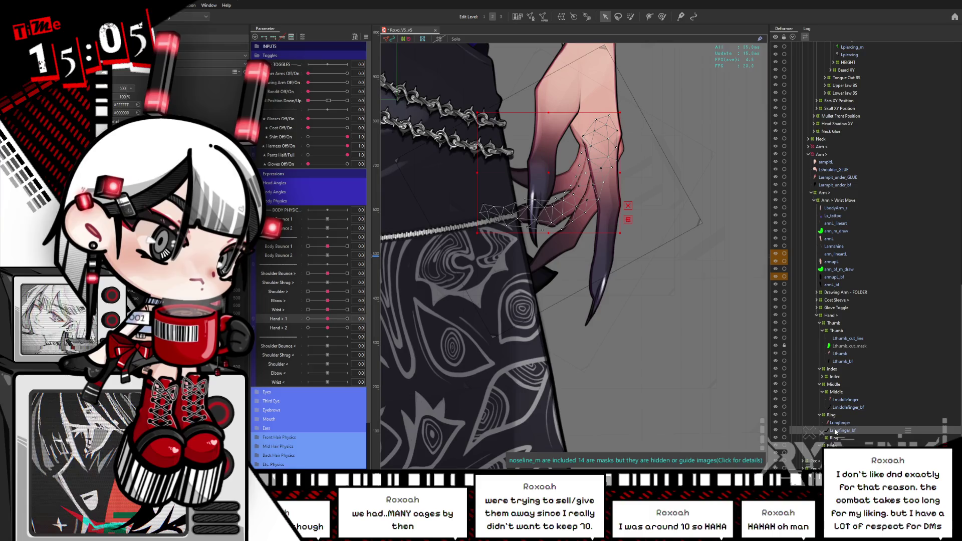
{"action": "left_click_drag", "start_coordinate": [834, 442], "coordinate": [789, 437]}
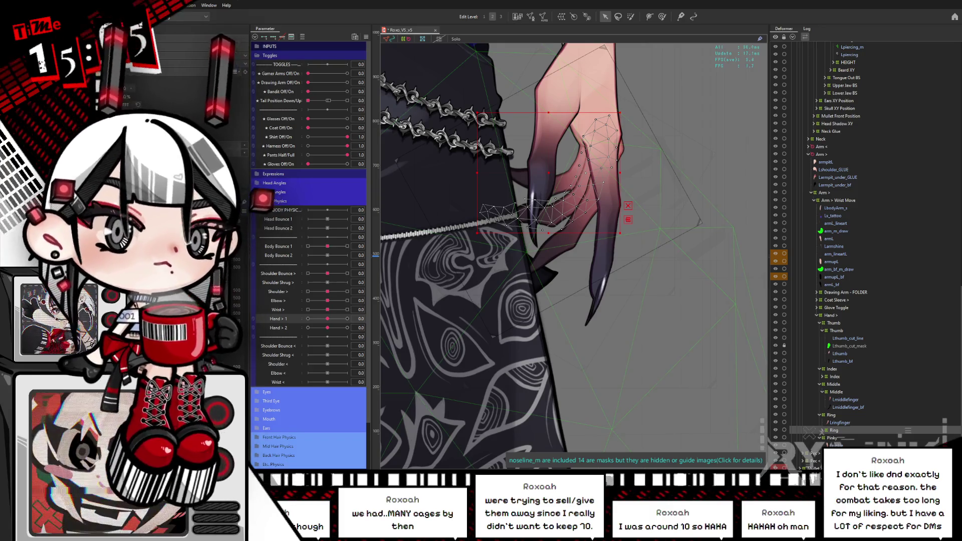
{"action": "left_click", "coordinate": [834, 430]}
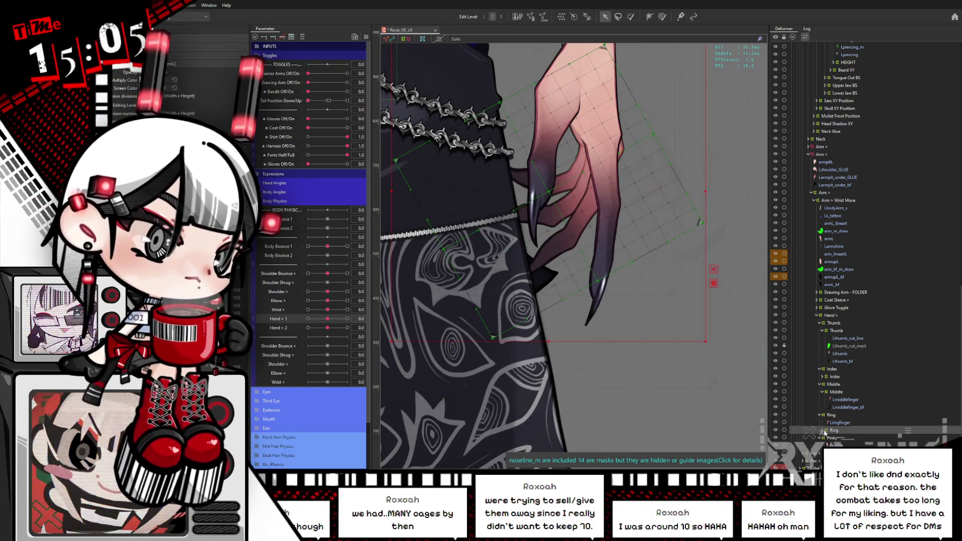
{"action": "left_click_drag", "start_coordinate": [832, 429], "coordinate": [833, 422]}
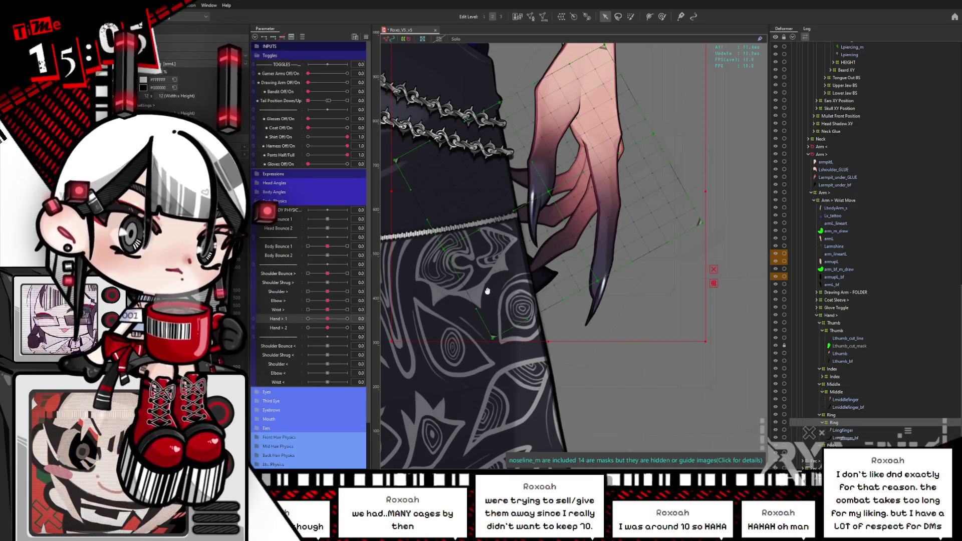
Test the ring finger at Hand > 2 minimum, reset it to neutral, and inspect the Lringfinger mesh
{"action": "left_click_drag", "start_coordinate": [518, 301], "coordinate": [545, 315]}
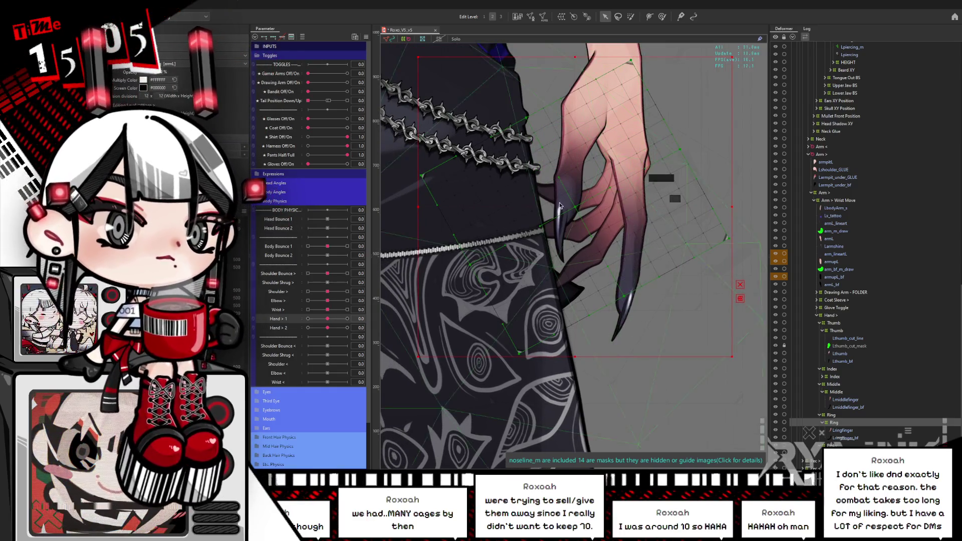
{"action": "left_click_drag", "start_coordinate": [327, 328], "coordinate": [262, 326]}
{"action": "left_click", "coordinate": [327, 328]}
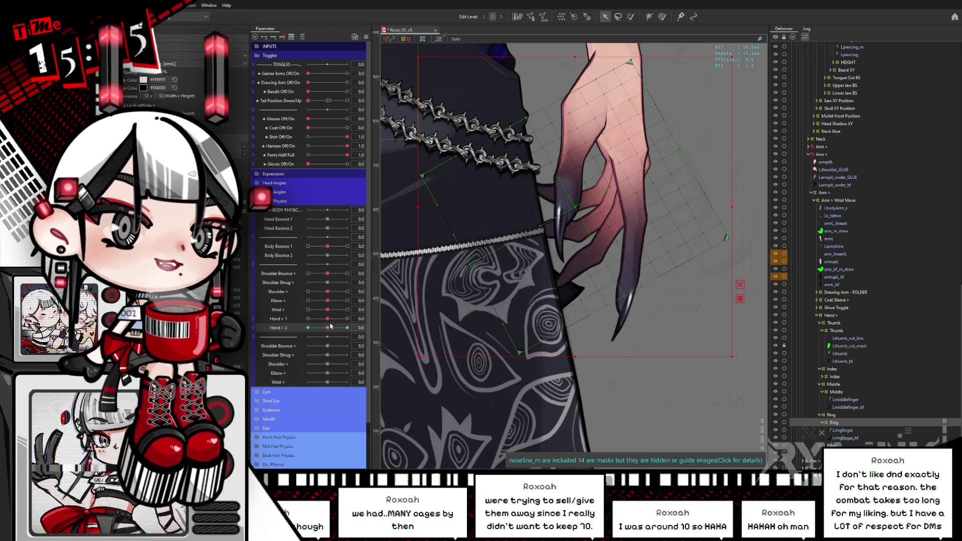
{"action": "left_click", "coordinate": [842, 429]}
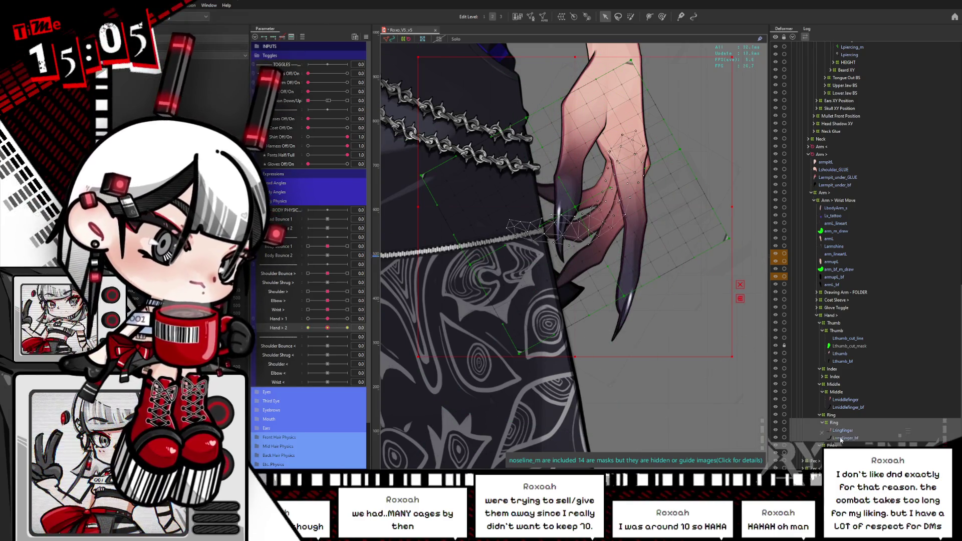
{"action": "left_click_drag", "start_coordinate": [629, 307], "coordinate": [597, 299]}
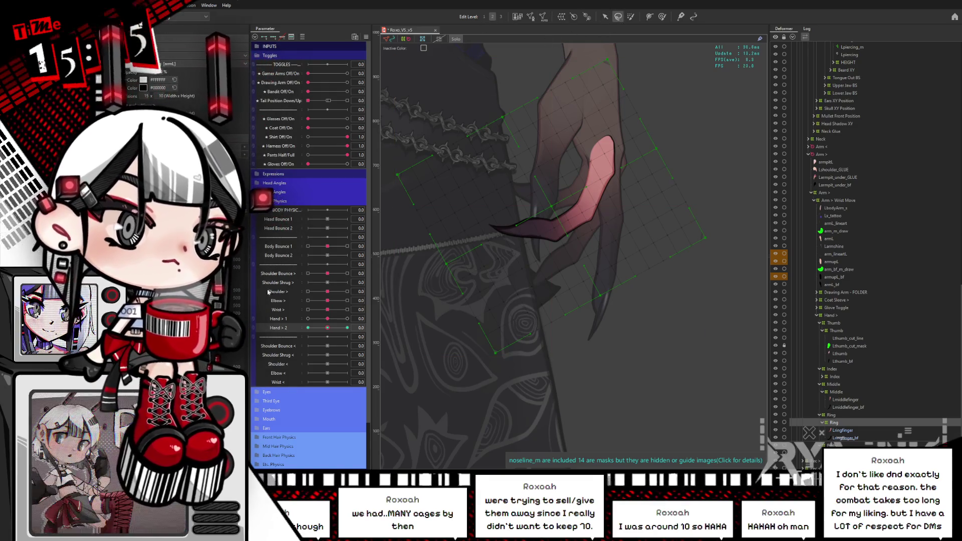
At the Hand > 2 minimum keyform, rotate the Ring deformer clockwise around the hand
{"action": "left_click_drag", "start_coordinate": [319, 329], "coordinate": [360, 326]}
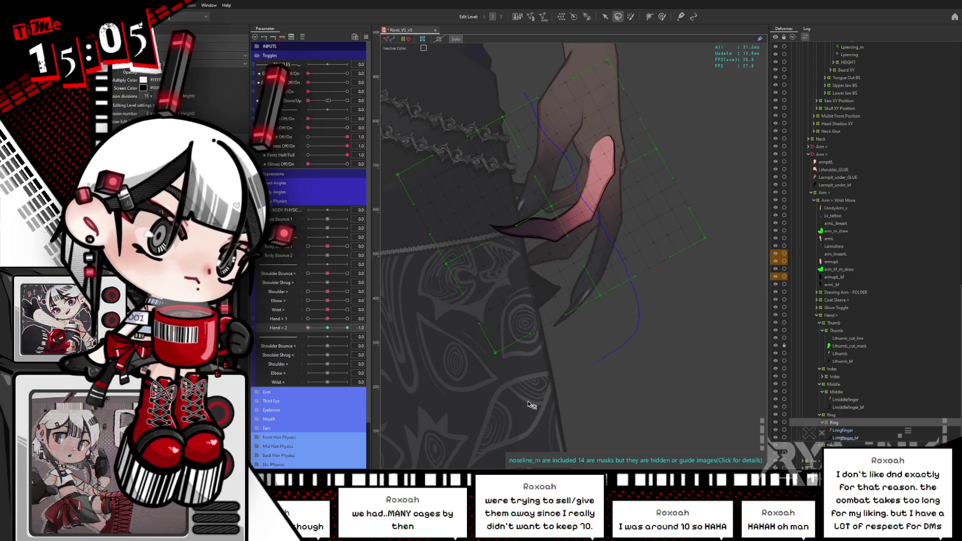
{"action": "key", "text": "v"}
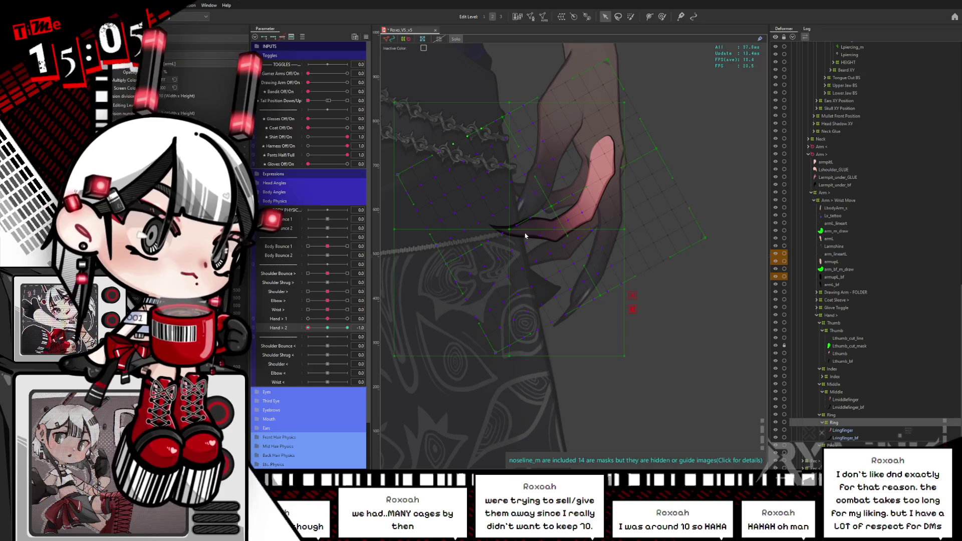
{"action": "left_click", "coordinate": [507, 231]}
{"action": "left_click", "coordinate": [584, 207]}
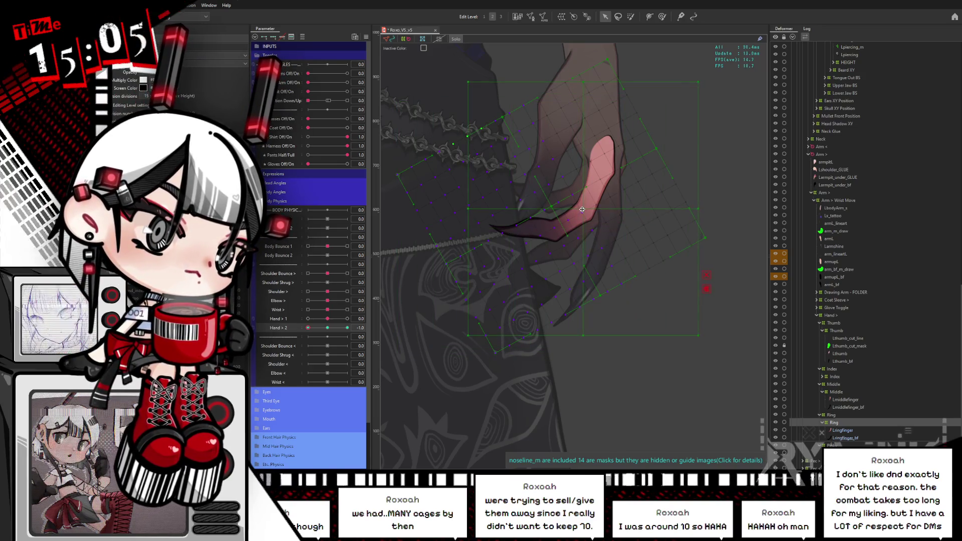
{"action": "left_click_drag", "start_coordinate": [701, 209], "coordinate": [663, 228]}
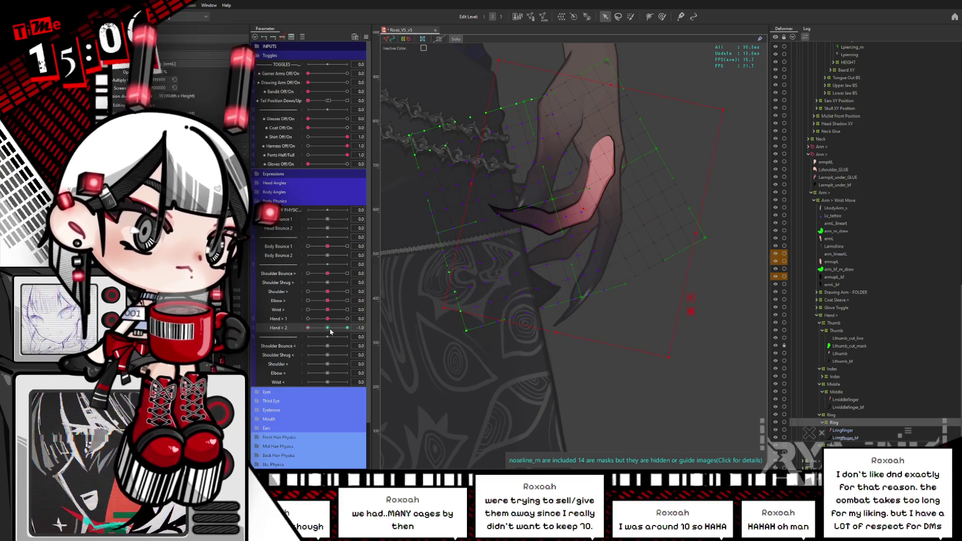
Rotate the Ring deformer clockwise at the Hand > 2 maximum keyform, check the blend, and reset to neutral
{"action": "left_click_drag", "start_coordinate": [330, 331], "coordinate": [530, 316]}
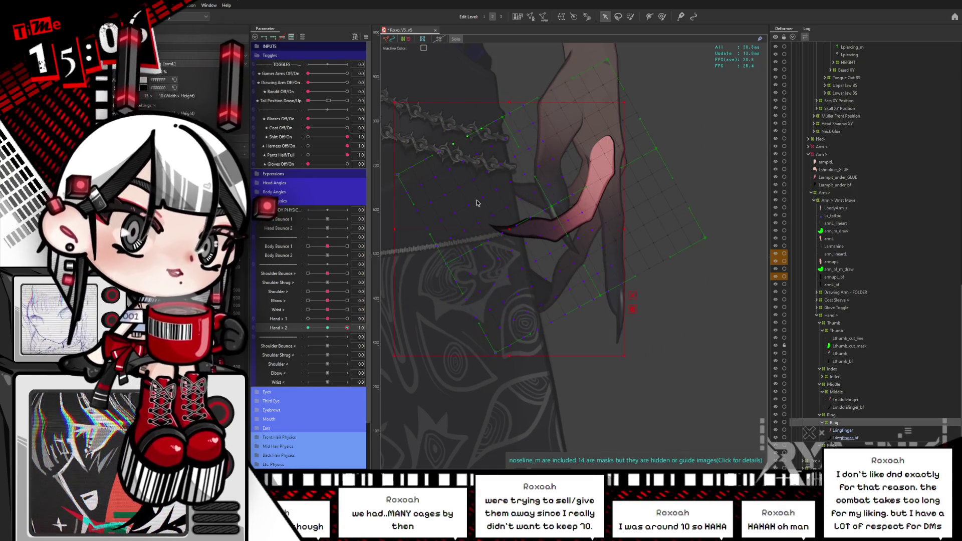
{"action": "left_click", "coordinate": [583, 210]}
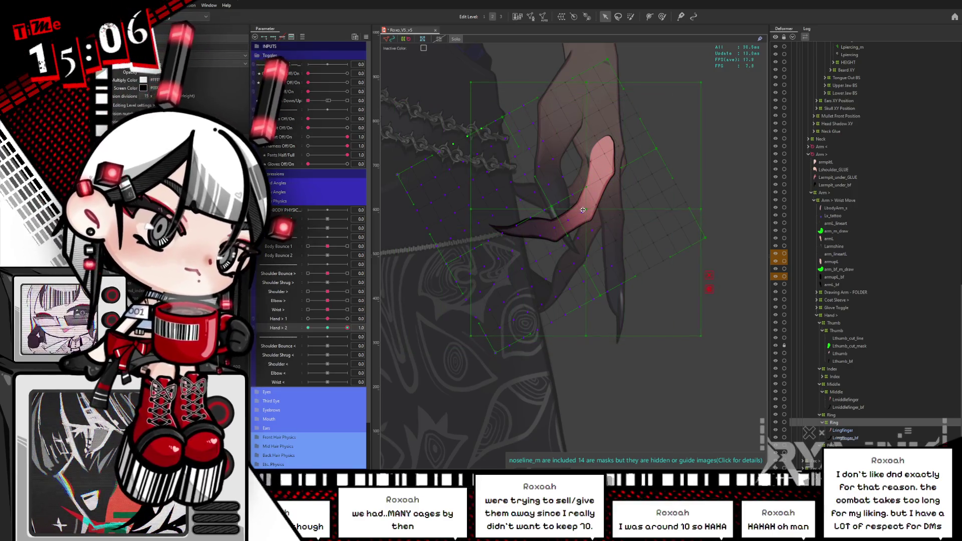
{"action": "left_click_drag", "start_coordinate": [702, 210], "coordinate": [721, 180]}
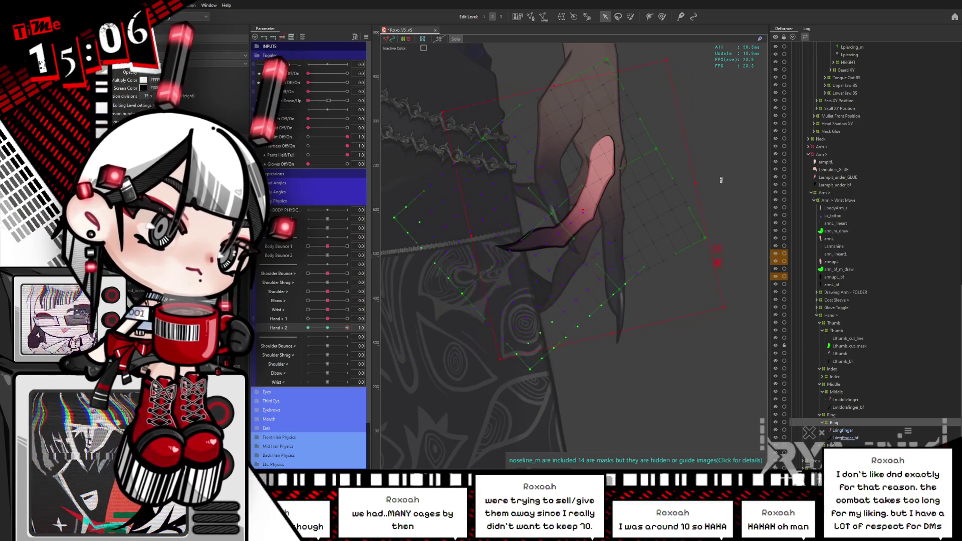
{"action": "left_click_drag", "start_coordinate": [347, 328], "coordinate": [291, 325]}
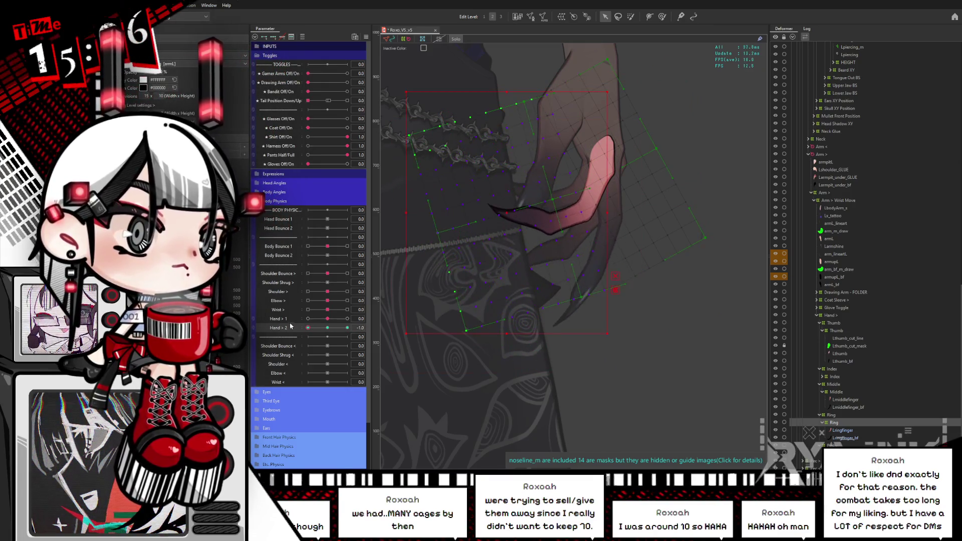
{"action": "left_click", "coordinate": [329, 327]}
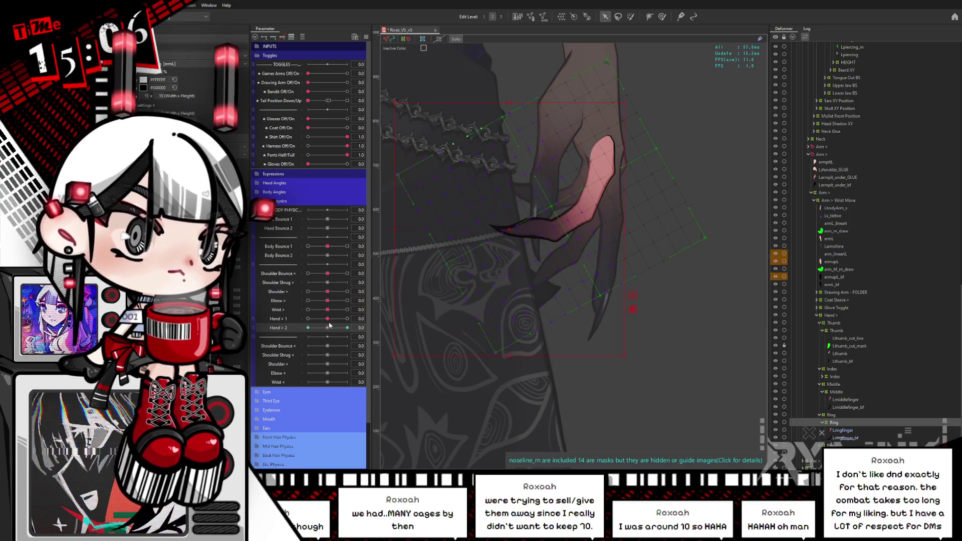
Lasso-select the ring finger deformer points and set Hand > 2 back to its minimum keyform
{"action": "left_click", "coordinate": [618, 17]}
{"action": "mouse_move", "coordinate": [506, 94]}
{"action": "left_mouse_down"}
{"action": "mouse_move", "coordinate": [584, 240]}
{"action": "mouse_move", "coordinate": [607, 339]}
{"action": "left_mouse_up"}
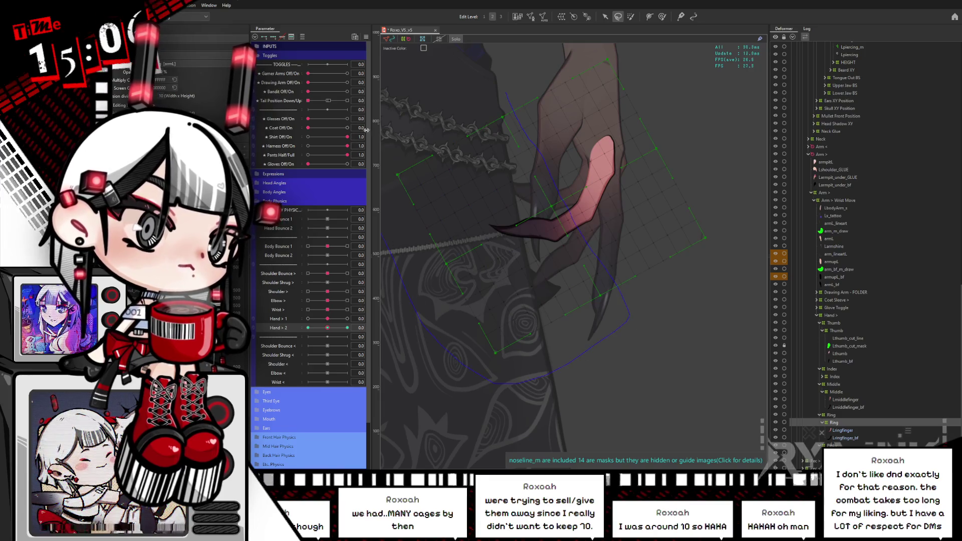
{"action": "left_click_drag", "start_coordinate": [366, 130], "coordinate": [367, 129]}
{"action": "left_click", "coordinate": [605, 16]}
{"action": "left_click", "coordinate": [307, 327]}
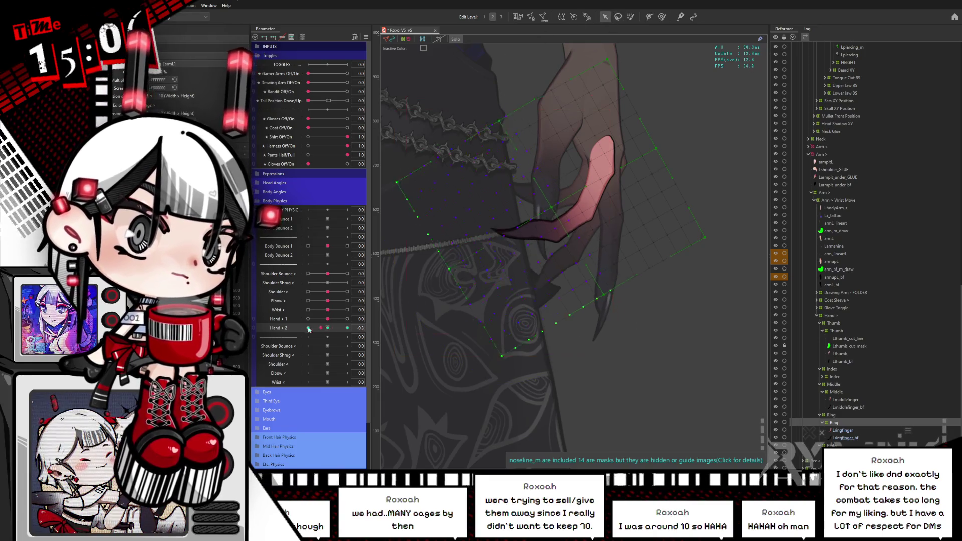